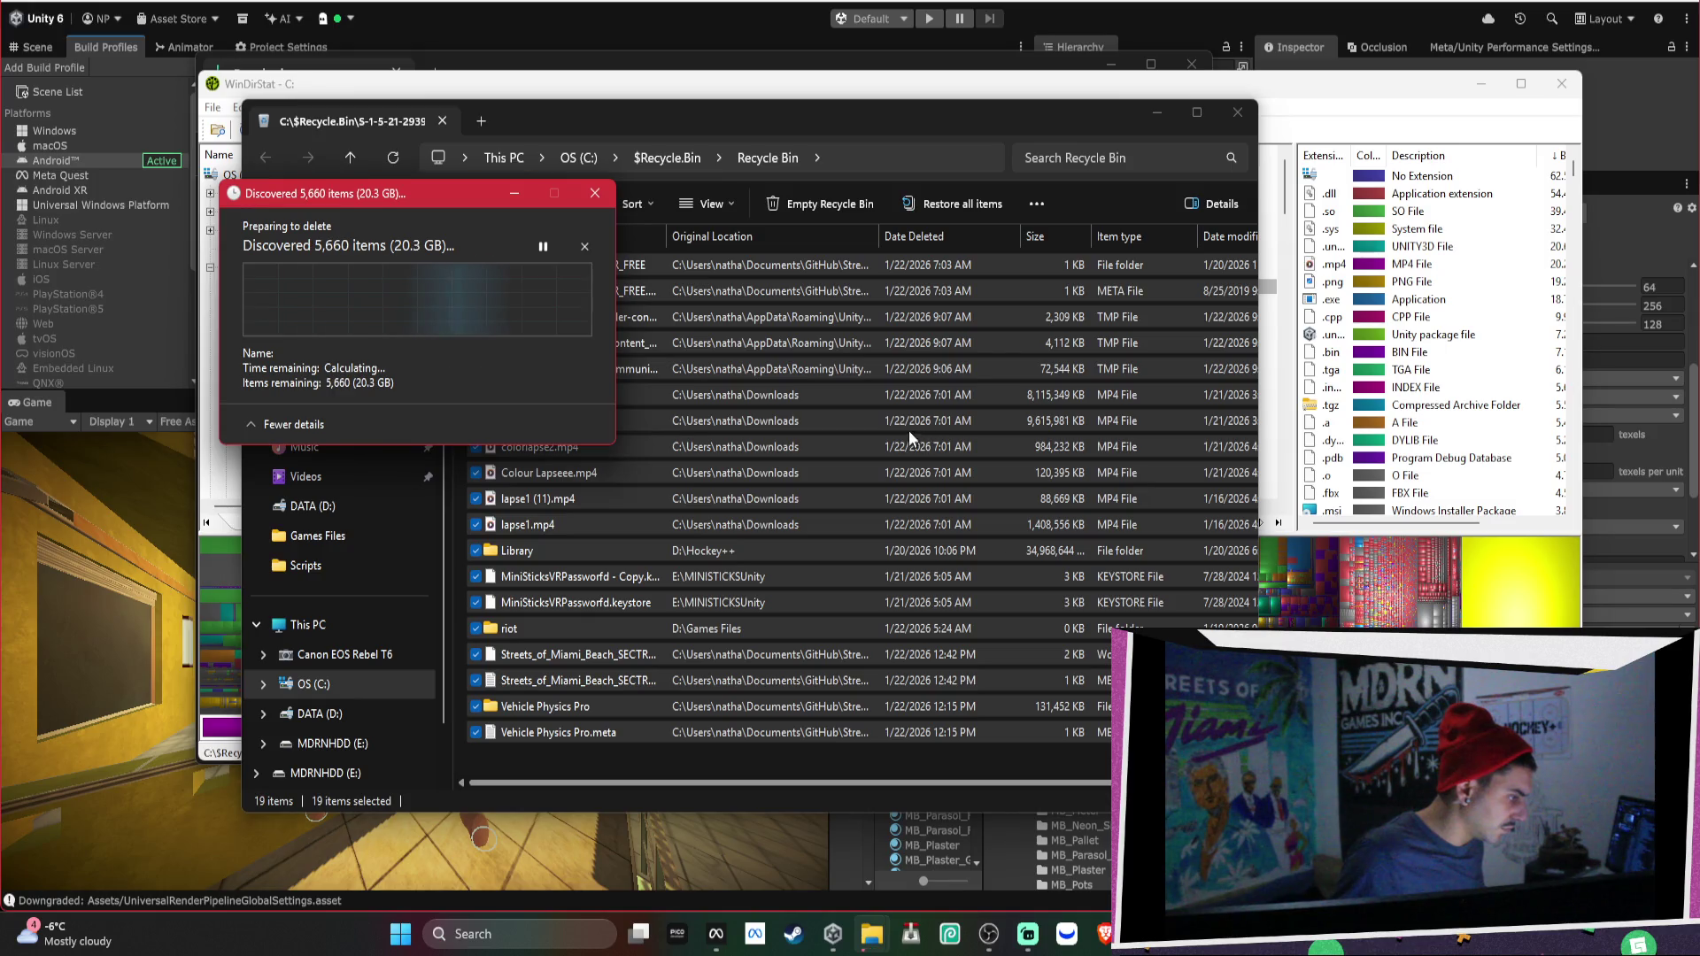
Drag the Recycle Bin delete-progress dialog aside and bring WinDirStat back to the front.
{"action": "mouse_move", "coordinate": [488, 191]}
{"action": "left_mouse_down"}
{"action": "mouse_move", "coordinate": [242, 217]}
{"action": "mouse_move", "coordinate": [221, 193]}
{"action": "mouse_move", "coordinate": [260, 162]}
{"action": "mouse_move", "coordinate": [363, 140]}
{"action": "left_mouse_up"}
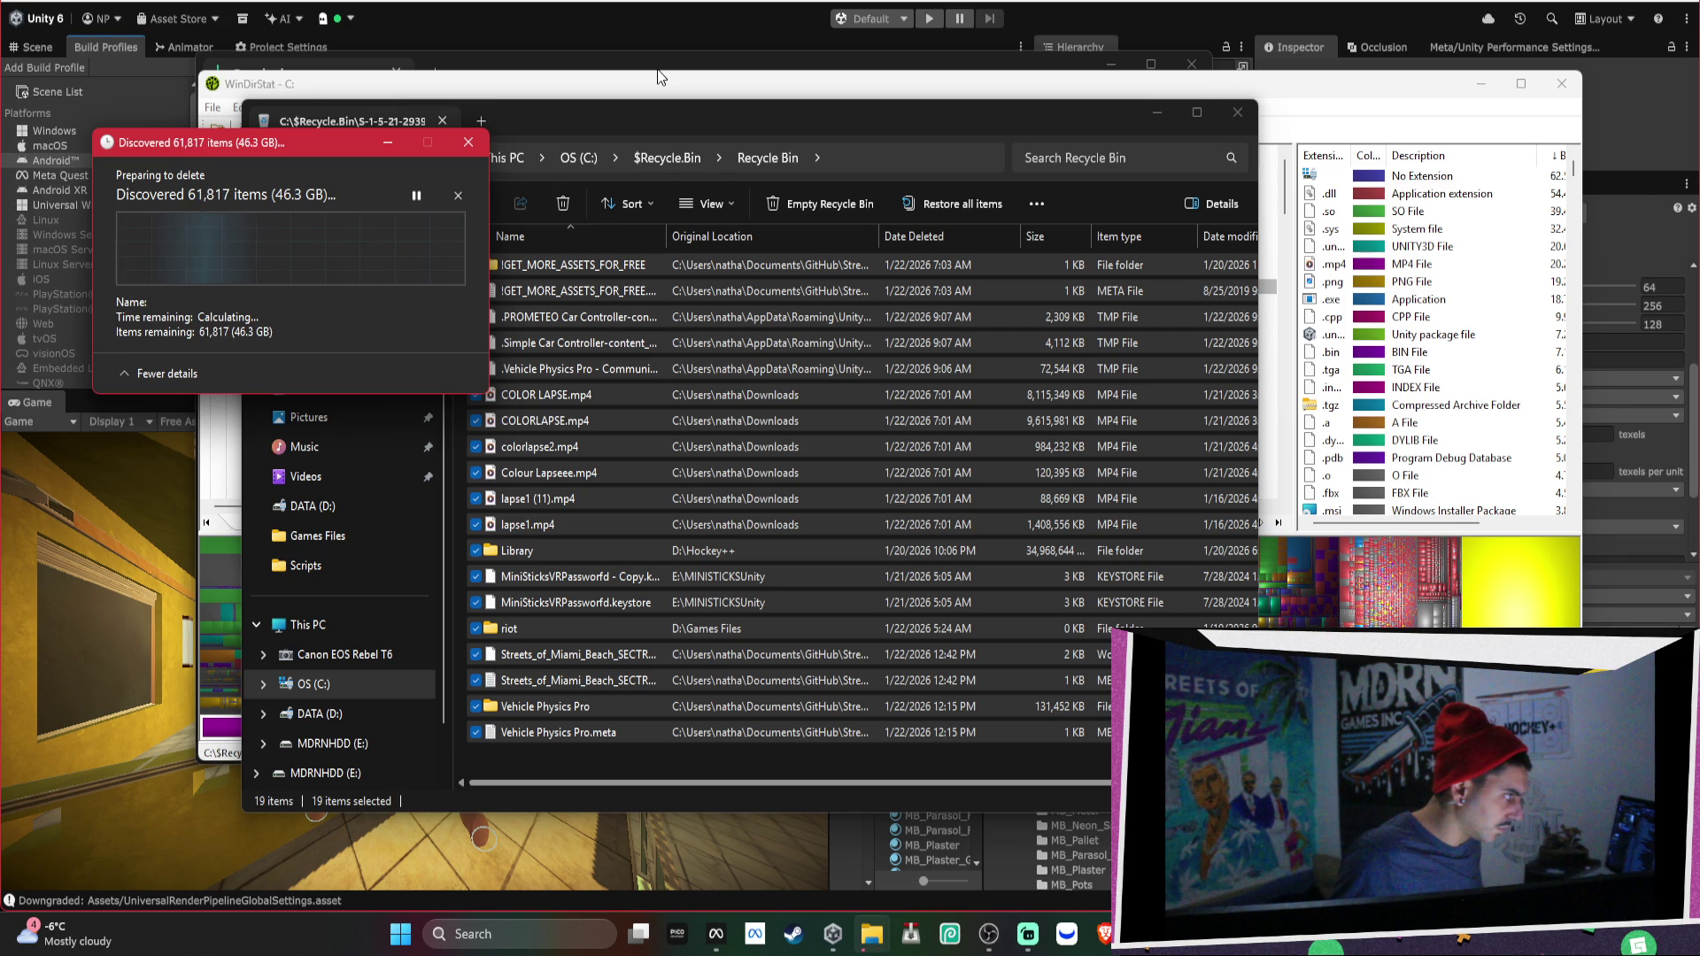
{"action": "left_click", "coordinate": [1334, 83]}
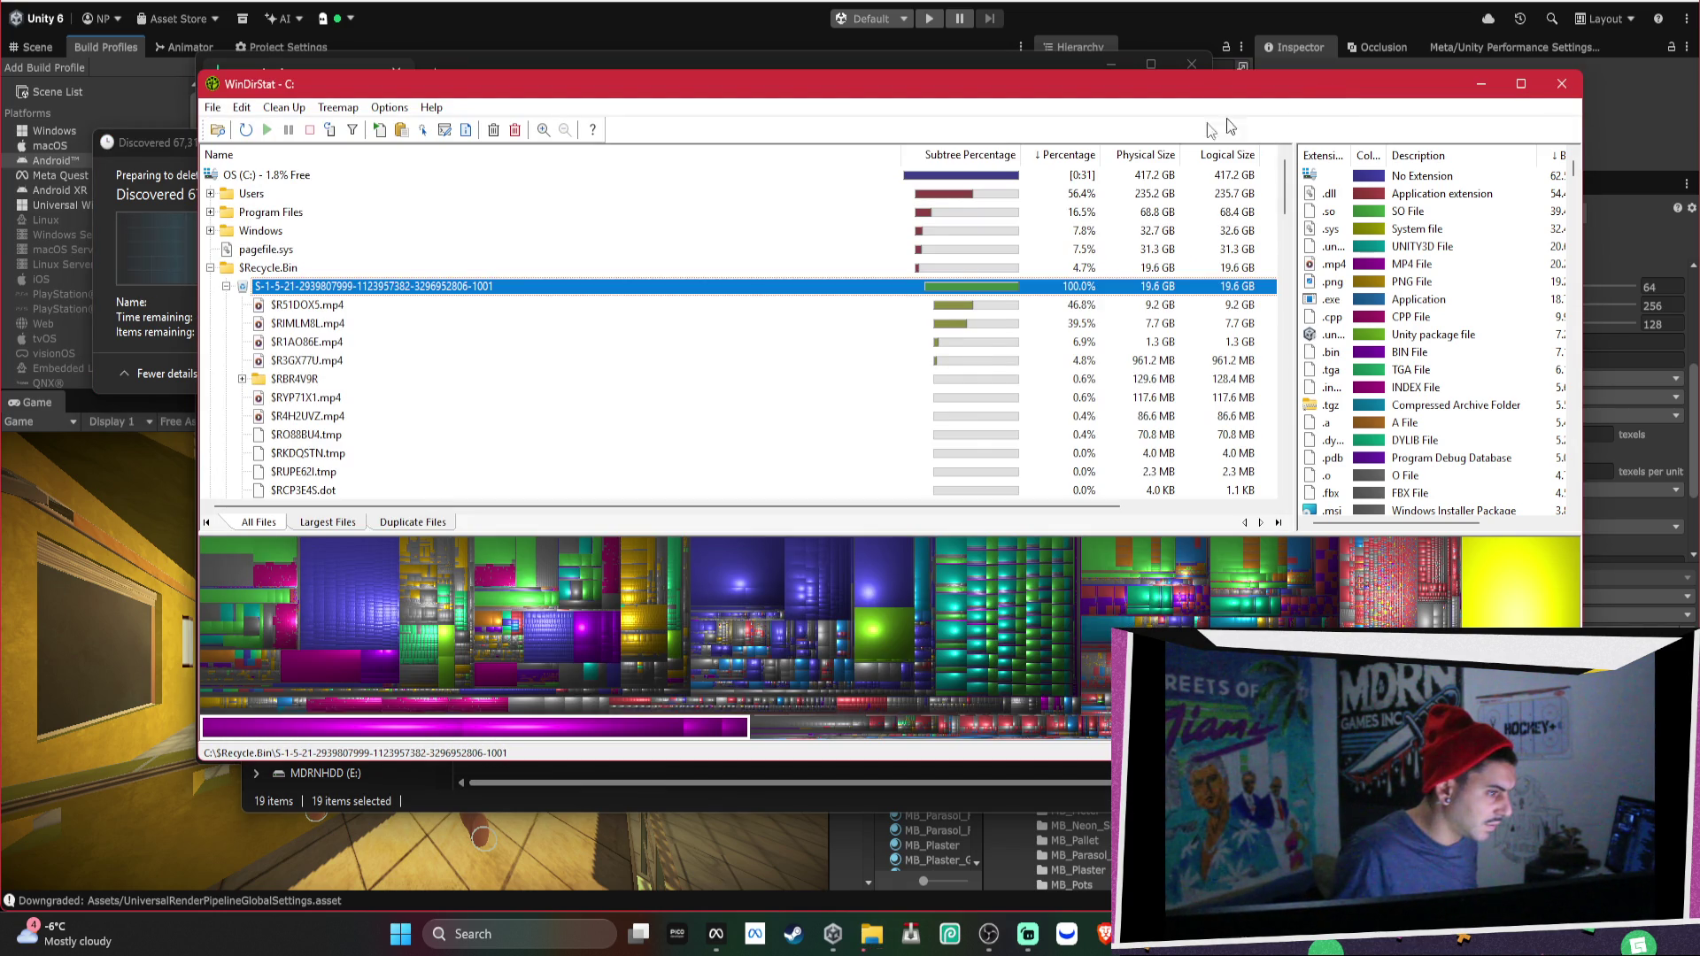
Collapse the S-1-5-21… folder under $Recycle.Bin, then bring the deletion progress forward.
{"action": "left_click", "coordinate": [225, 287]}
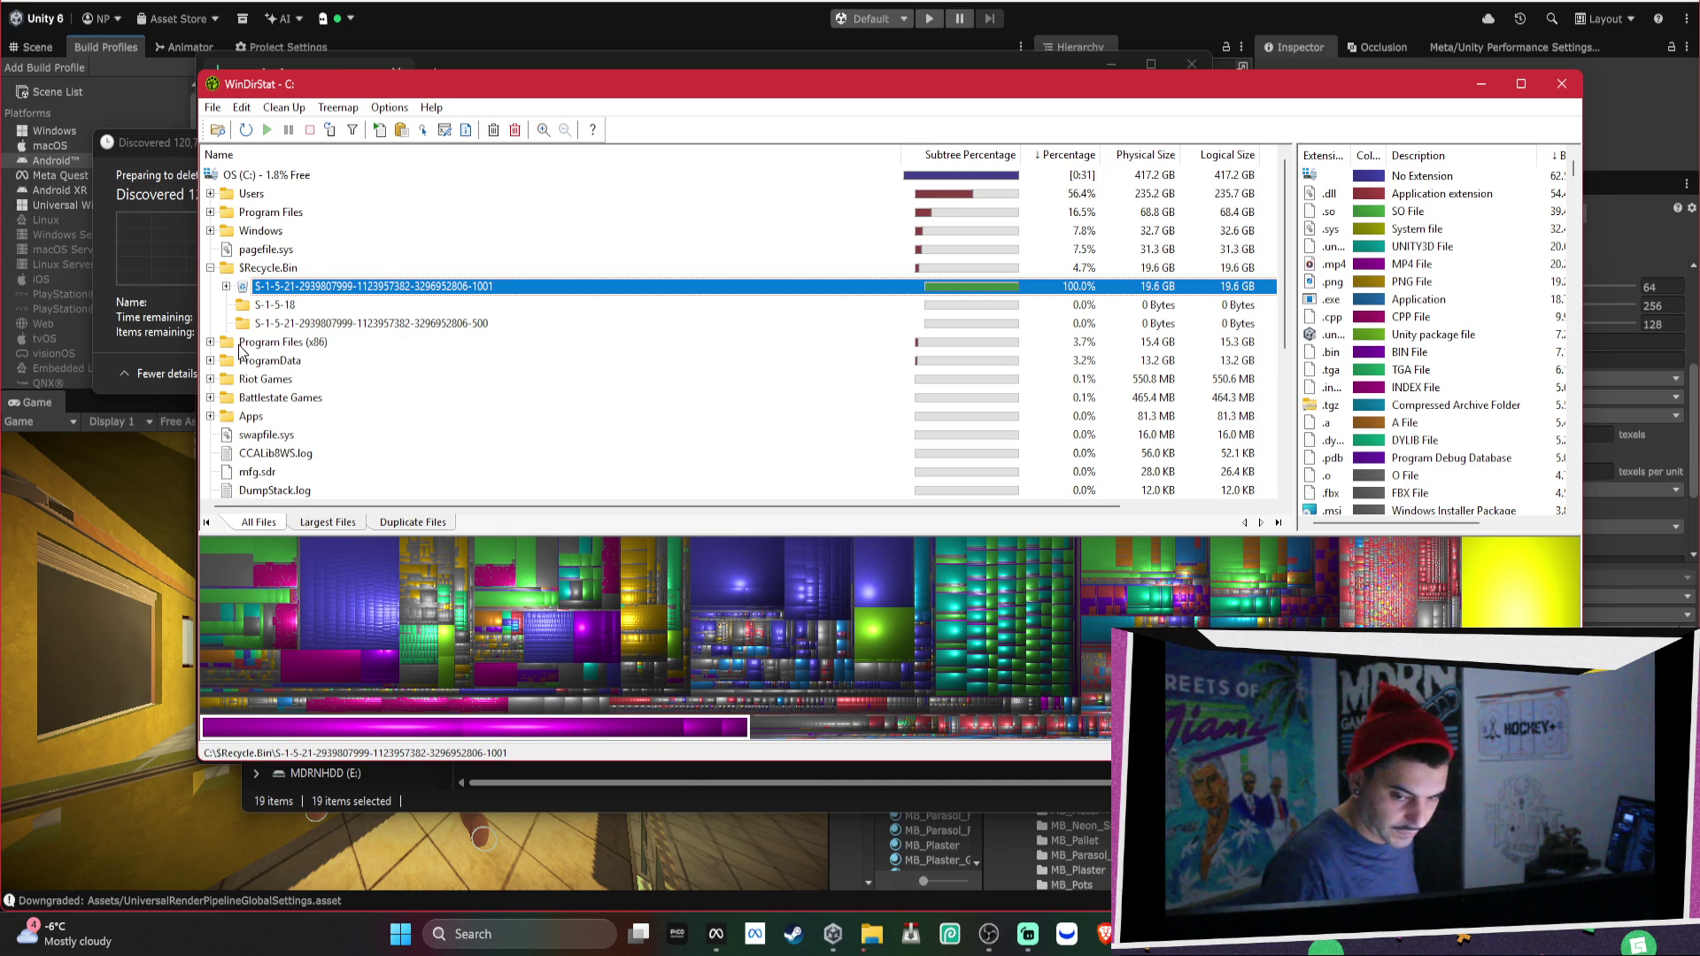
{"action": "mouse_move", "coordinate": [871, 935]}
{"action": "left_click", "coordinate": [974, 850]}
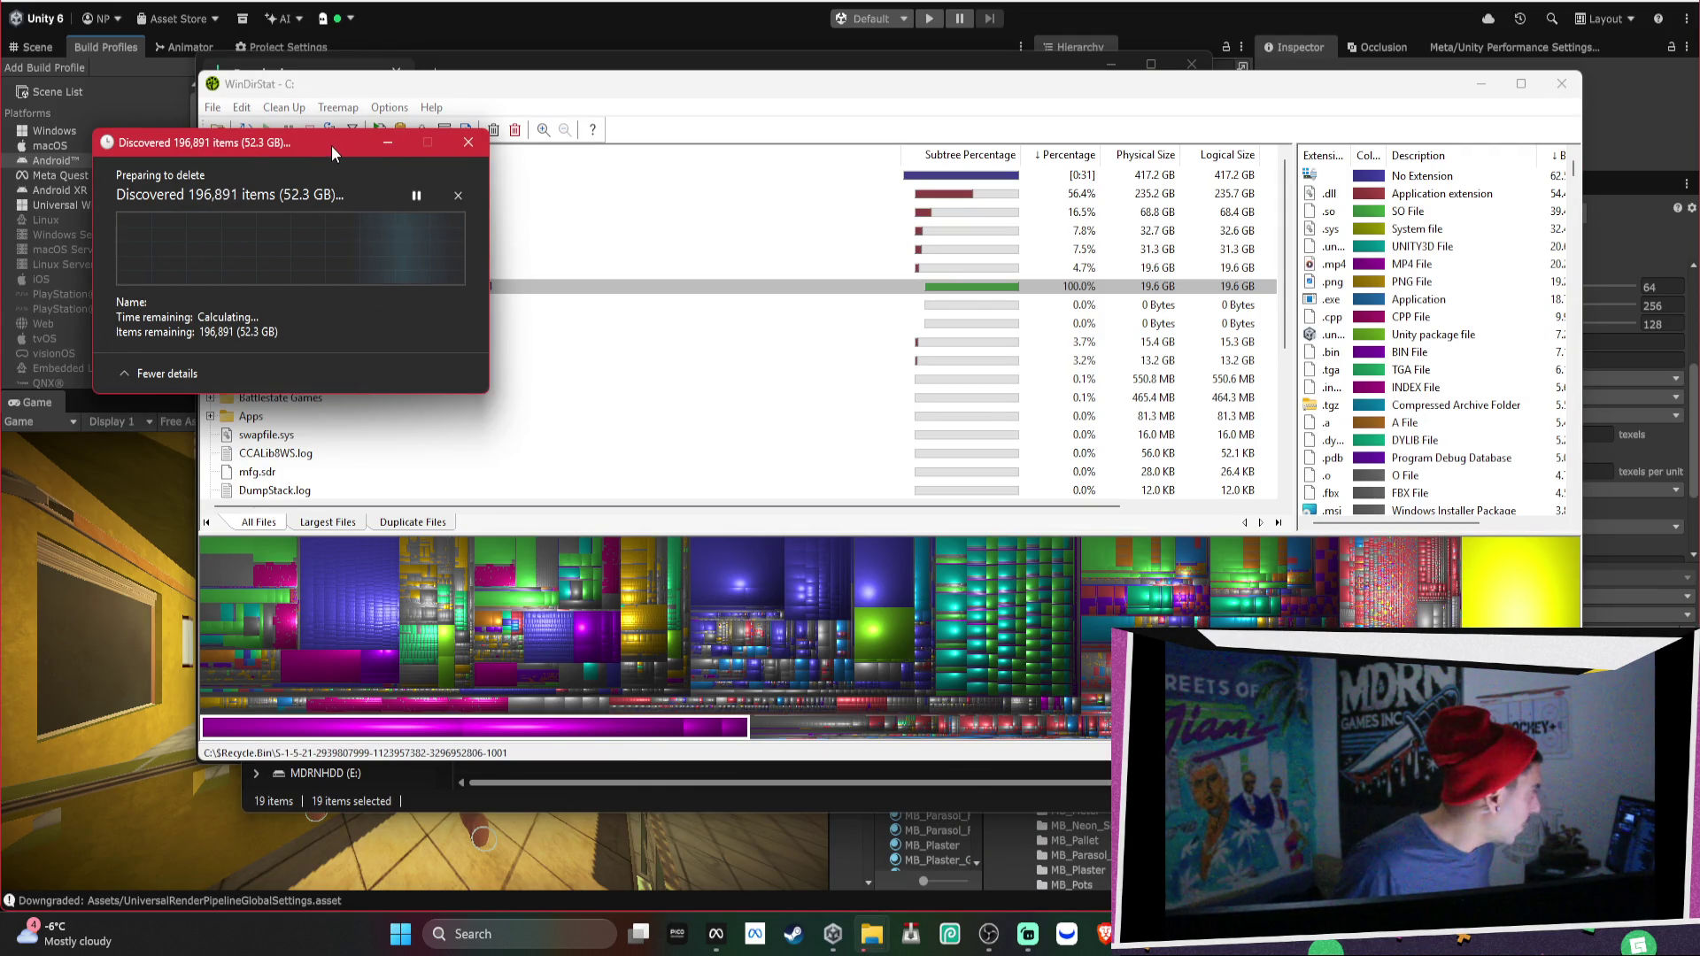
{"action": "left_click_drag", "start_coordinate": [337, 147], "coordinate": [1158, 378]}
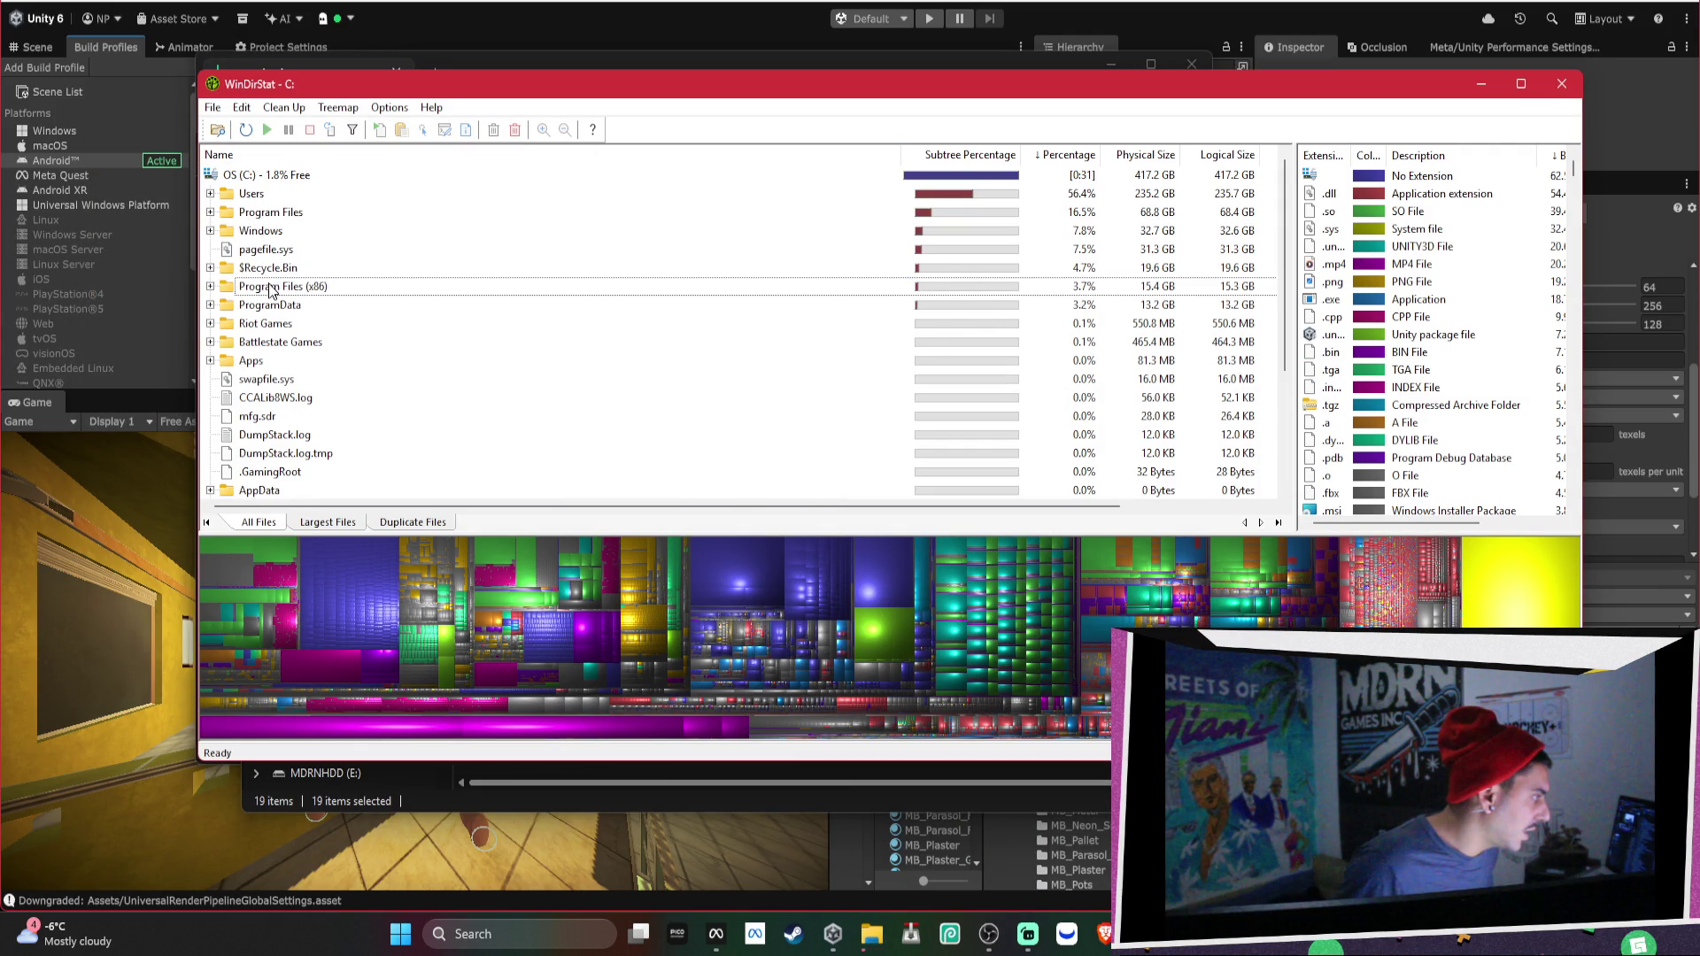
{"action": "left_click", "coordinate": [210, 324]}
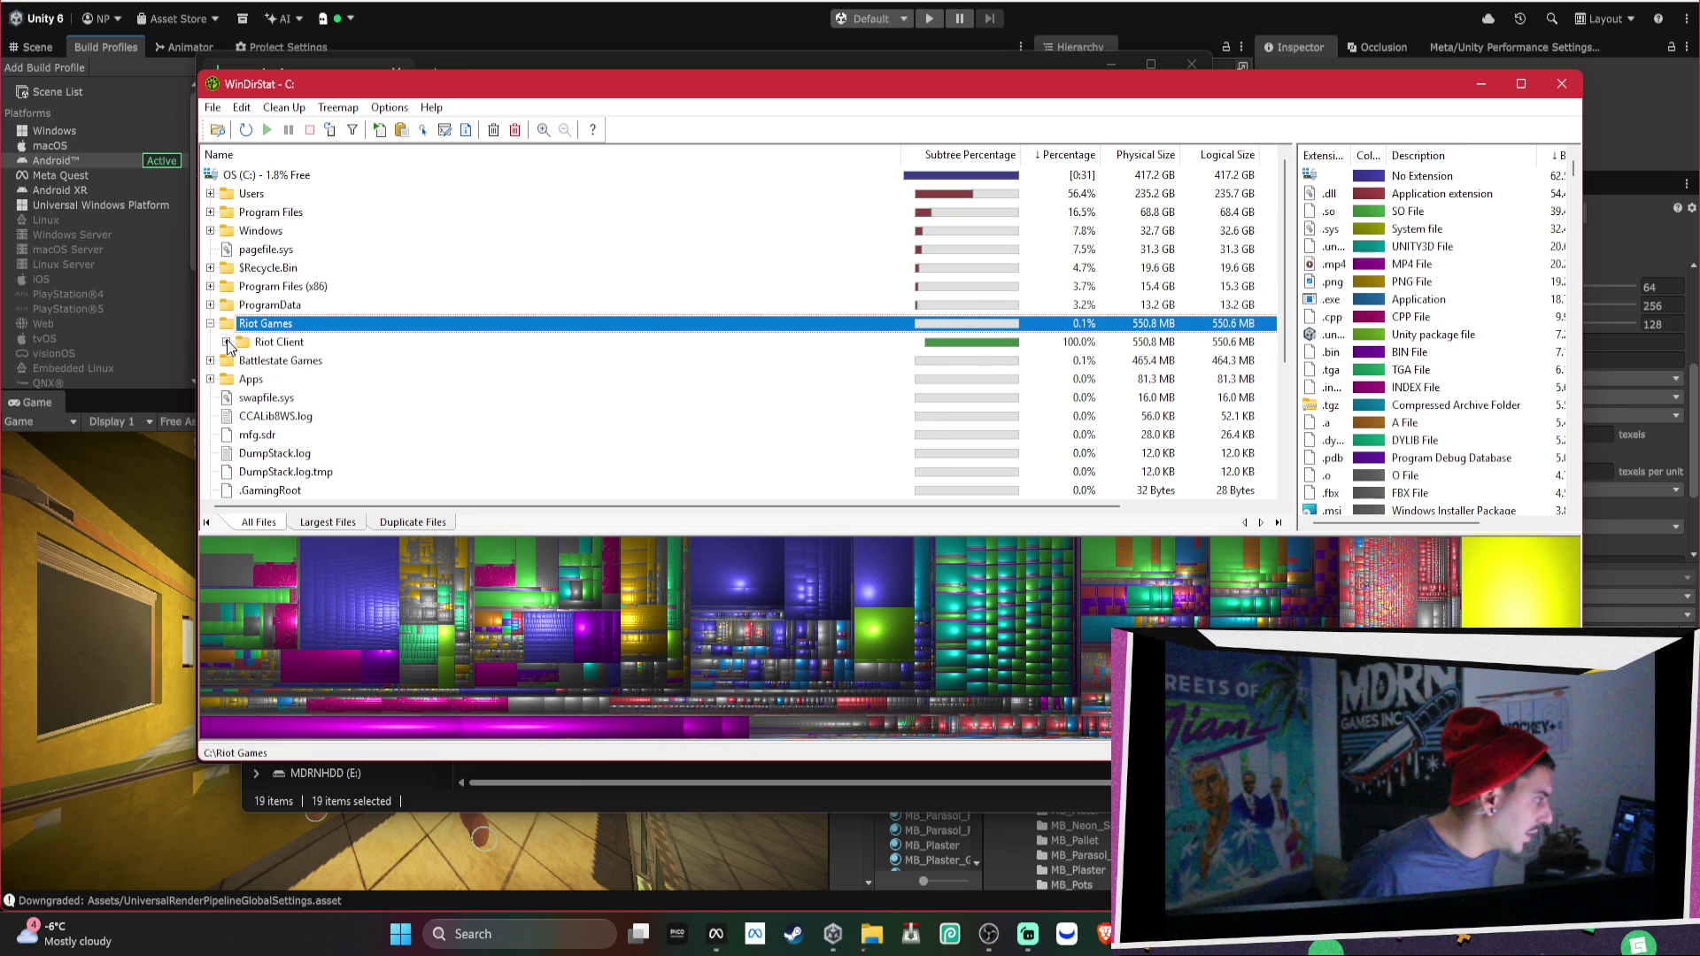
{"action": "left_click", "coordinate": [227, 343]}
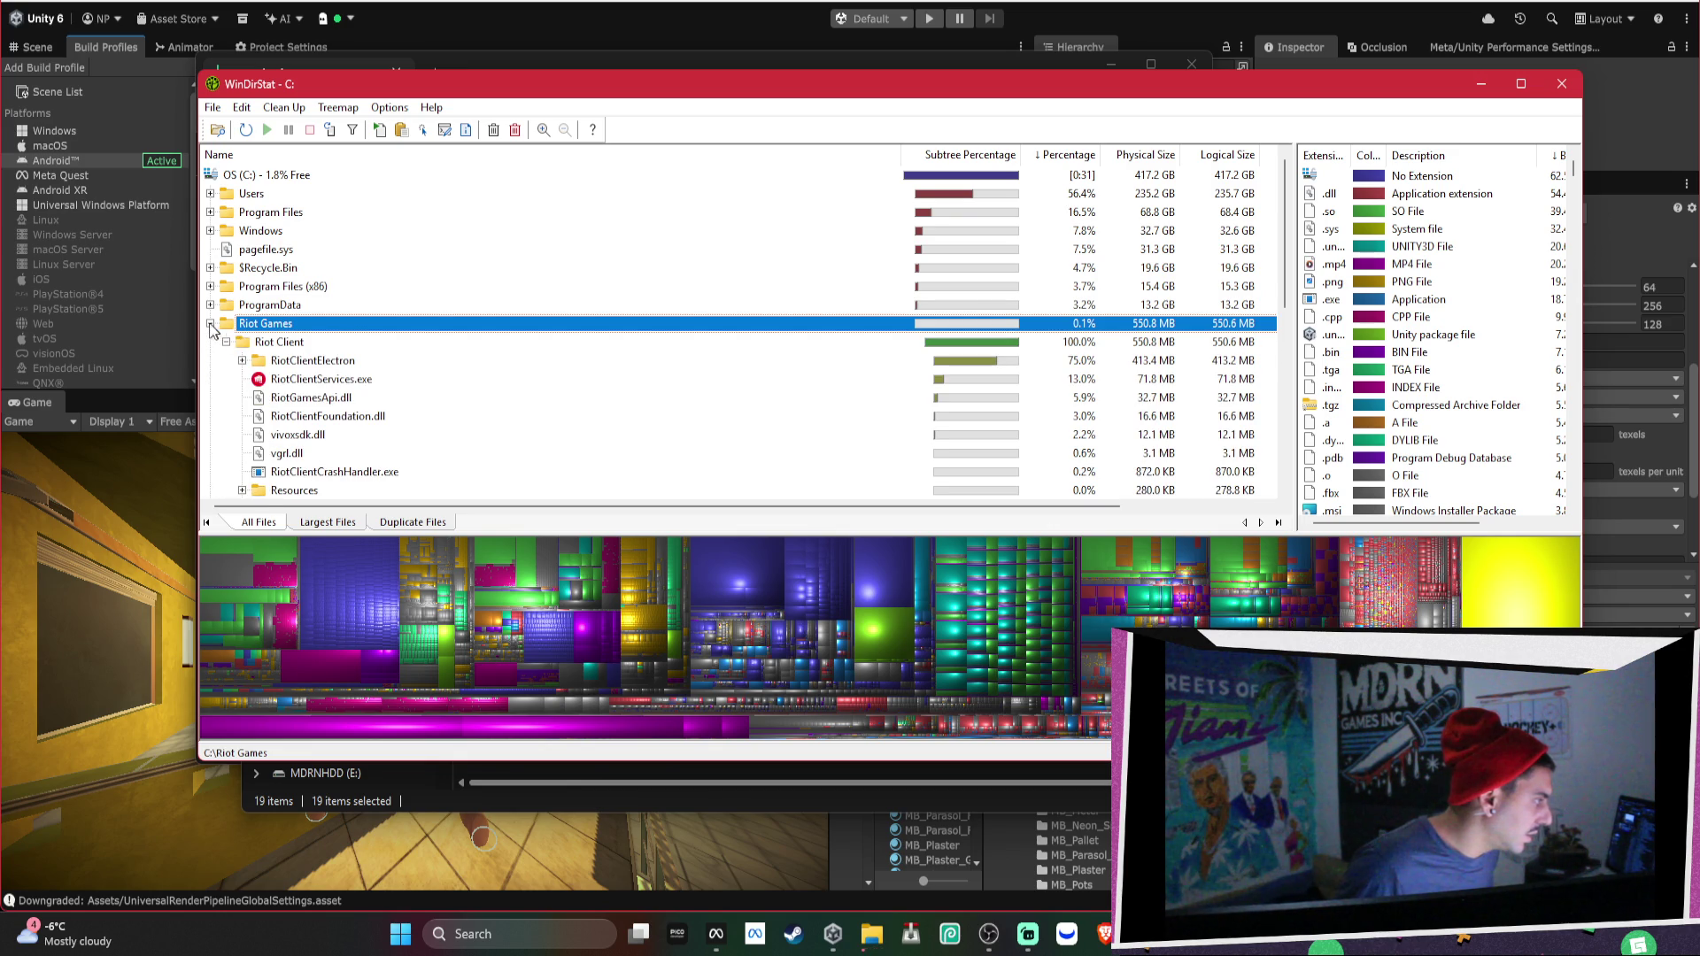
{"action": "left_click", "coordinate": [210, 324]}
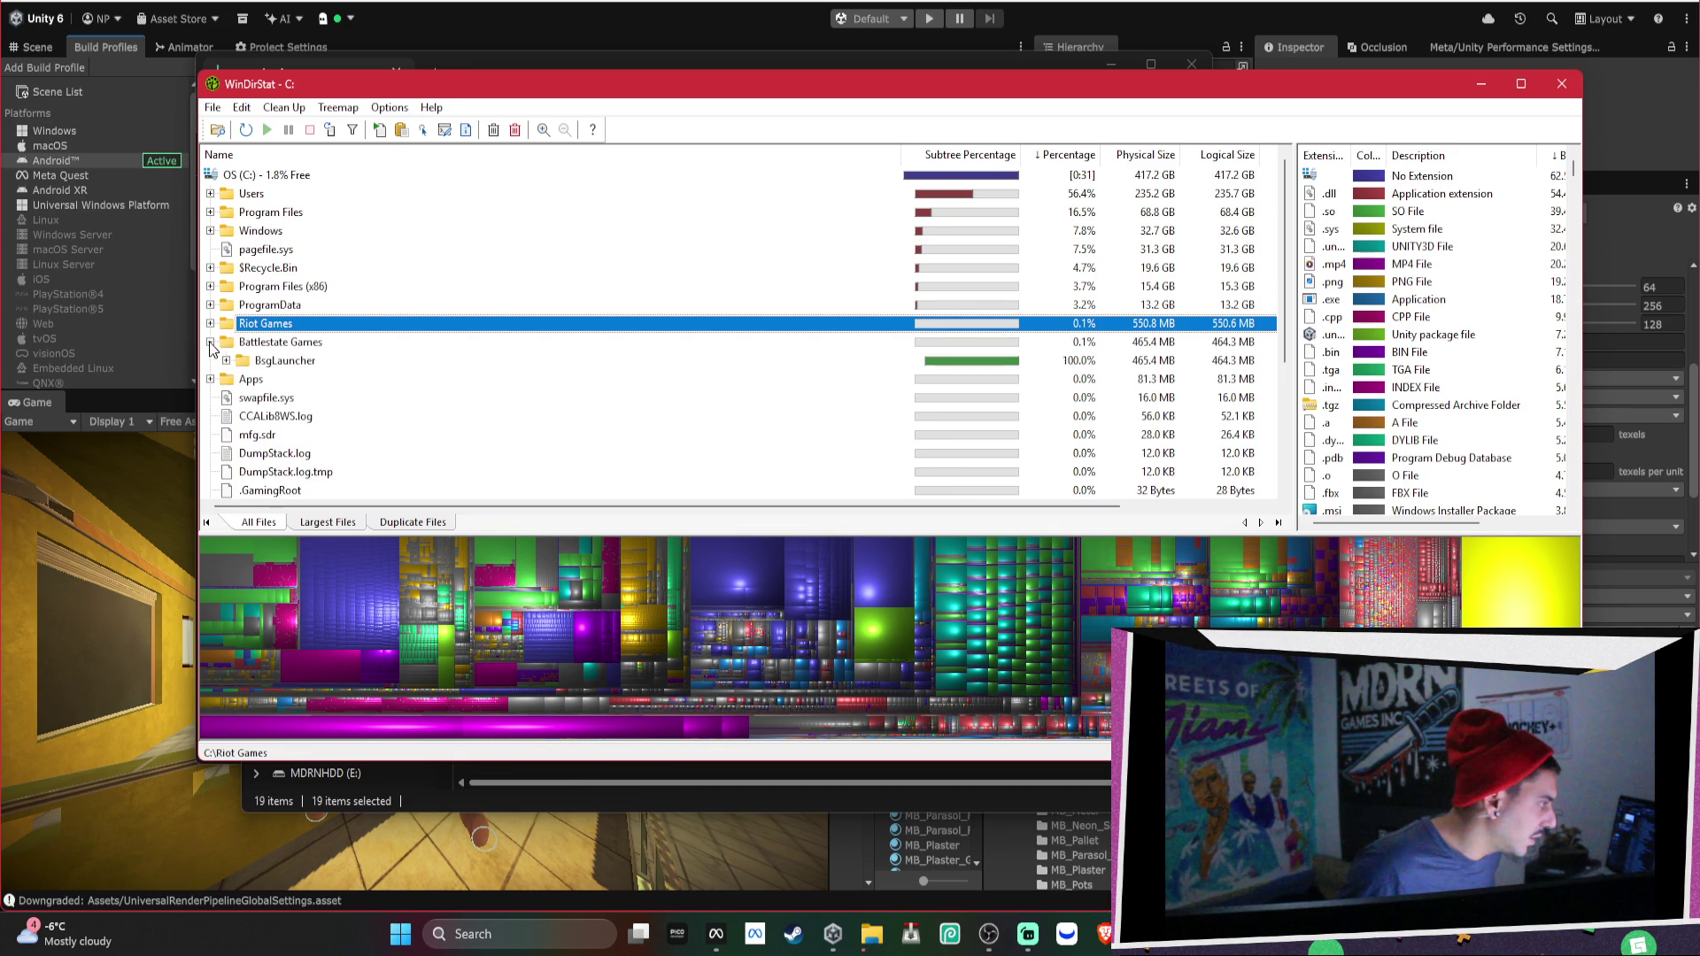
{"action": "mouse_move", "coordinate": [872, 935]}
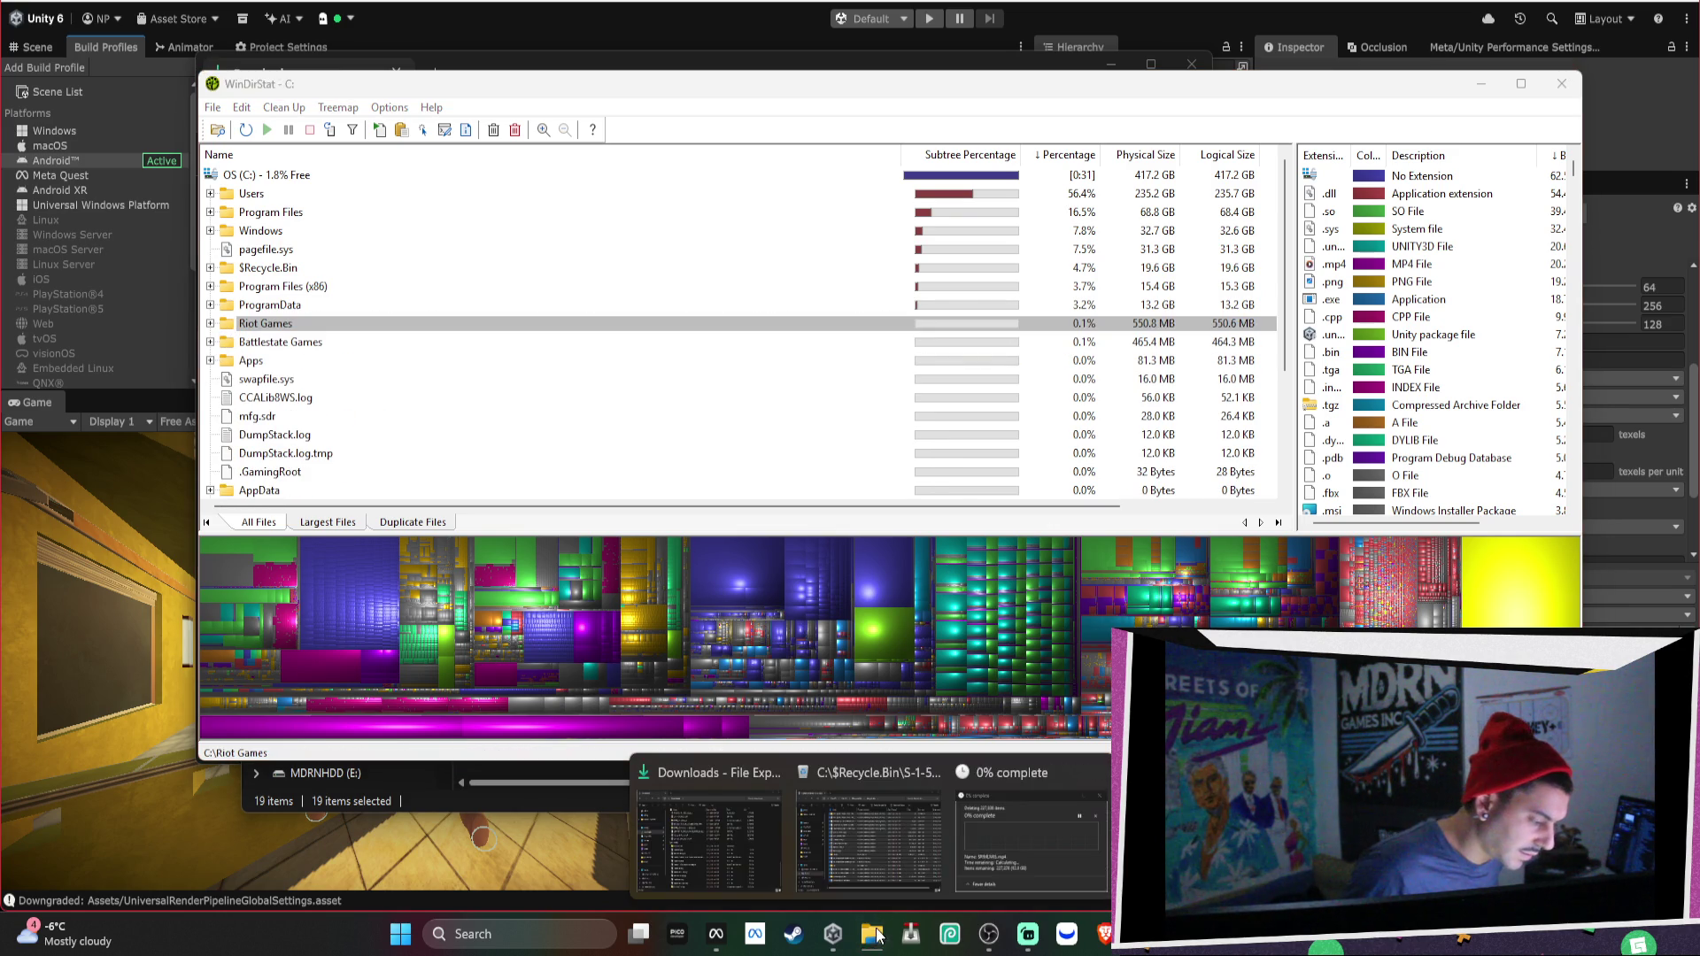
Check the 227,838-item deletion progress, then switch back with Alt+Tab.
{"action": "left_click", "coordinate": [1027, 854]}
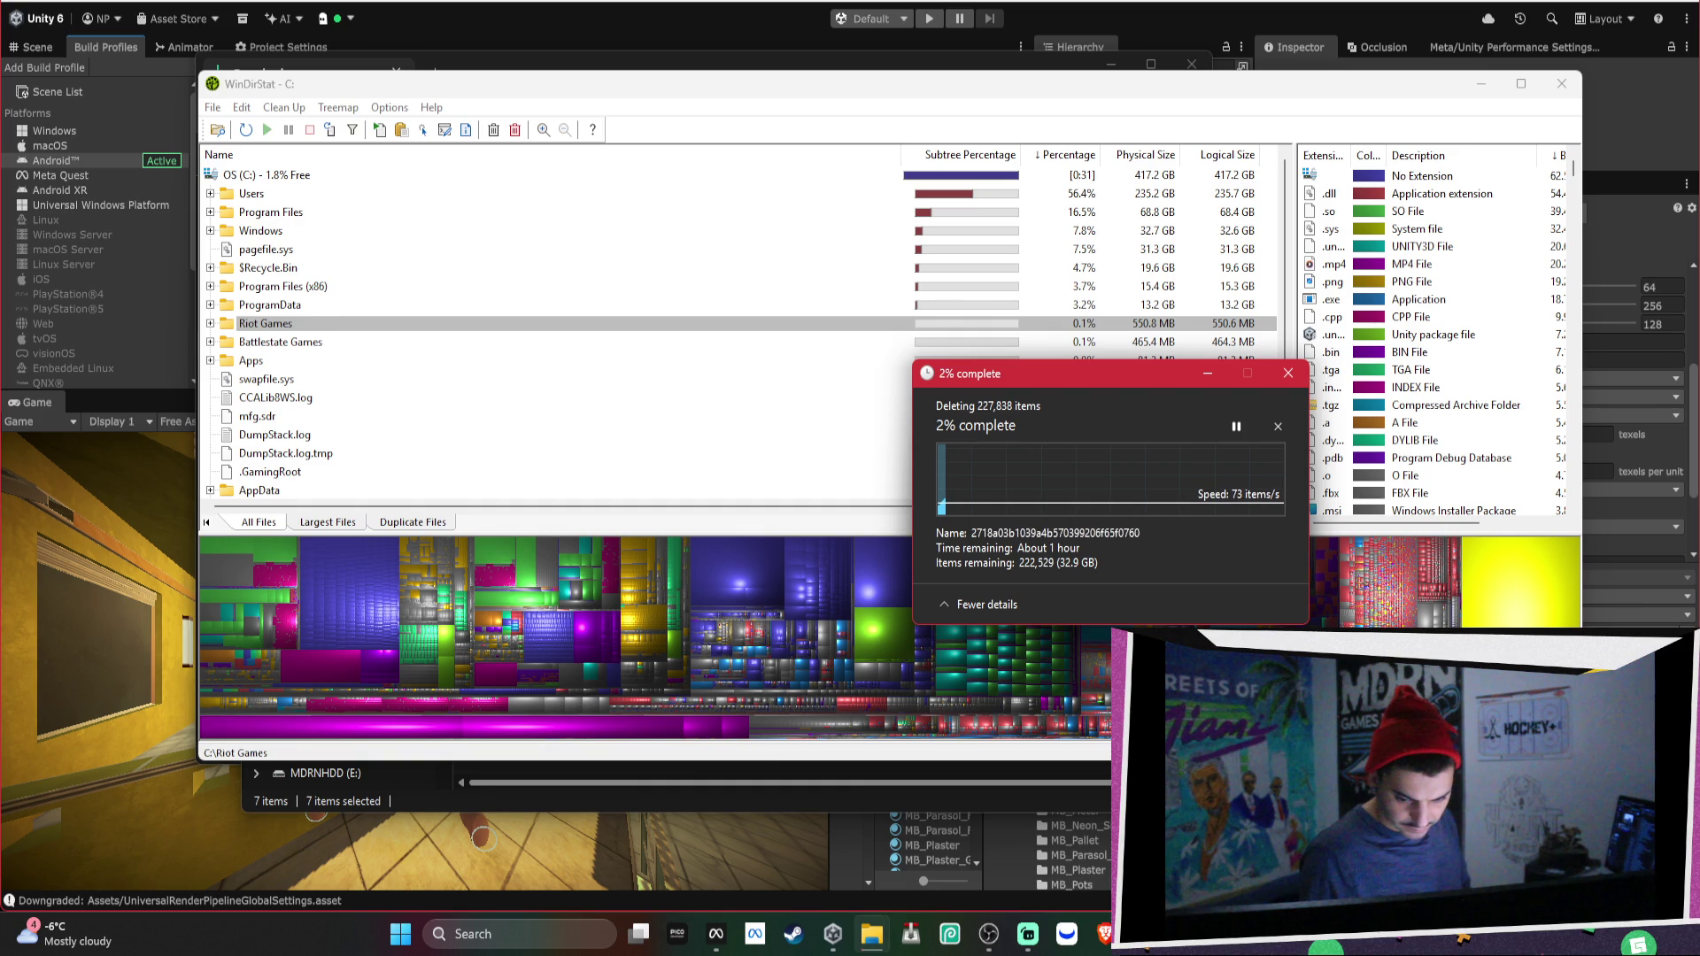
{"action": "key", "text": "alt+Tab"}
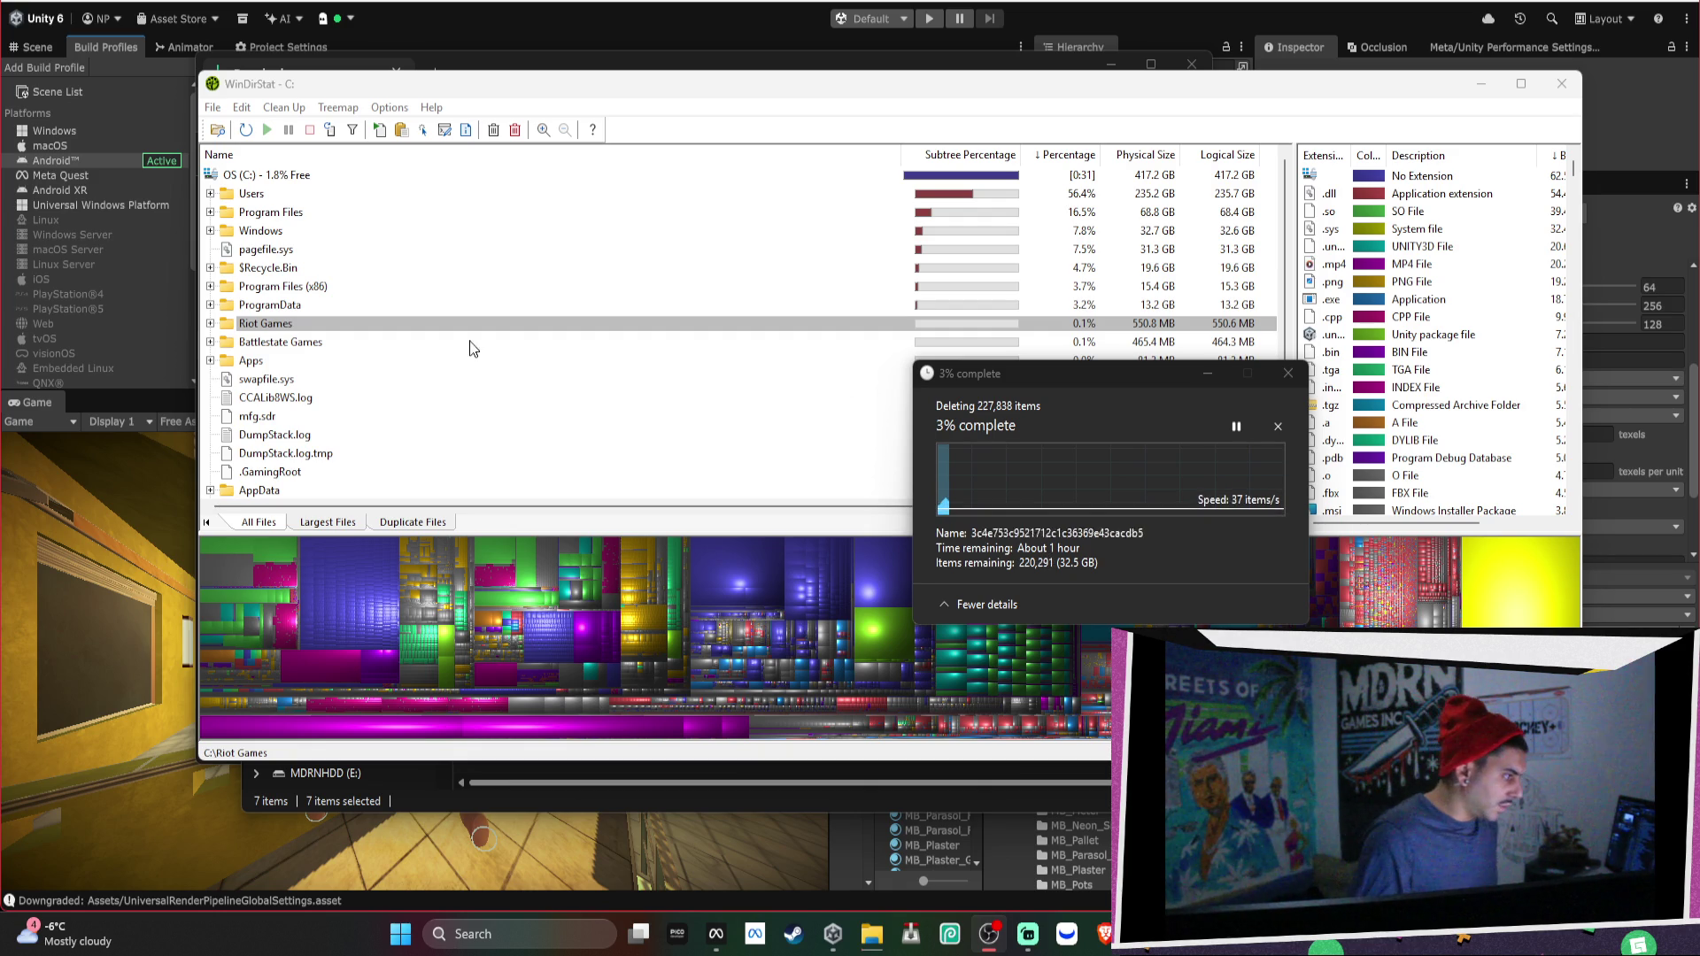
Compare sizes of pagefile.sys, Program Files (x86), Windows, Program Files and Users.
{"action": "left_click", "coordinate": [457, 218]}
{"action": "left_click", "coordinate": [408, 255]}
{"action": "left_click", "coordinate": [422, 286]}
{"action": "left_click", "coordinate": [411, 252]}
{"action": "left_click", "coordinate": [407, 228]}
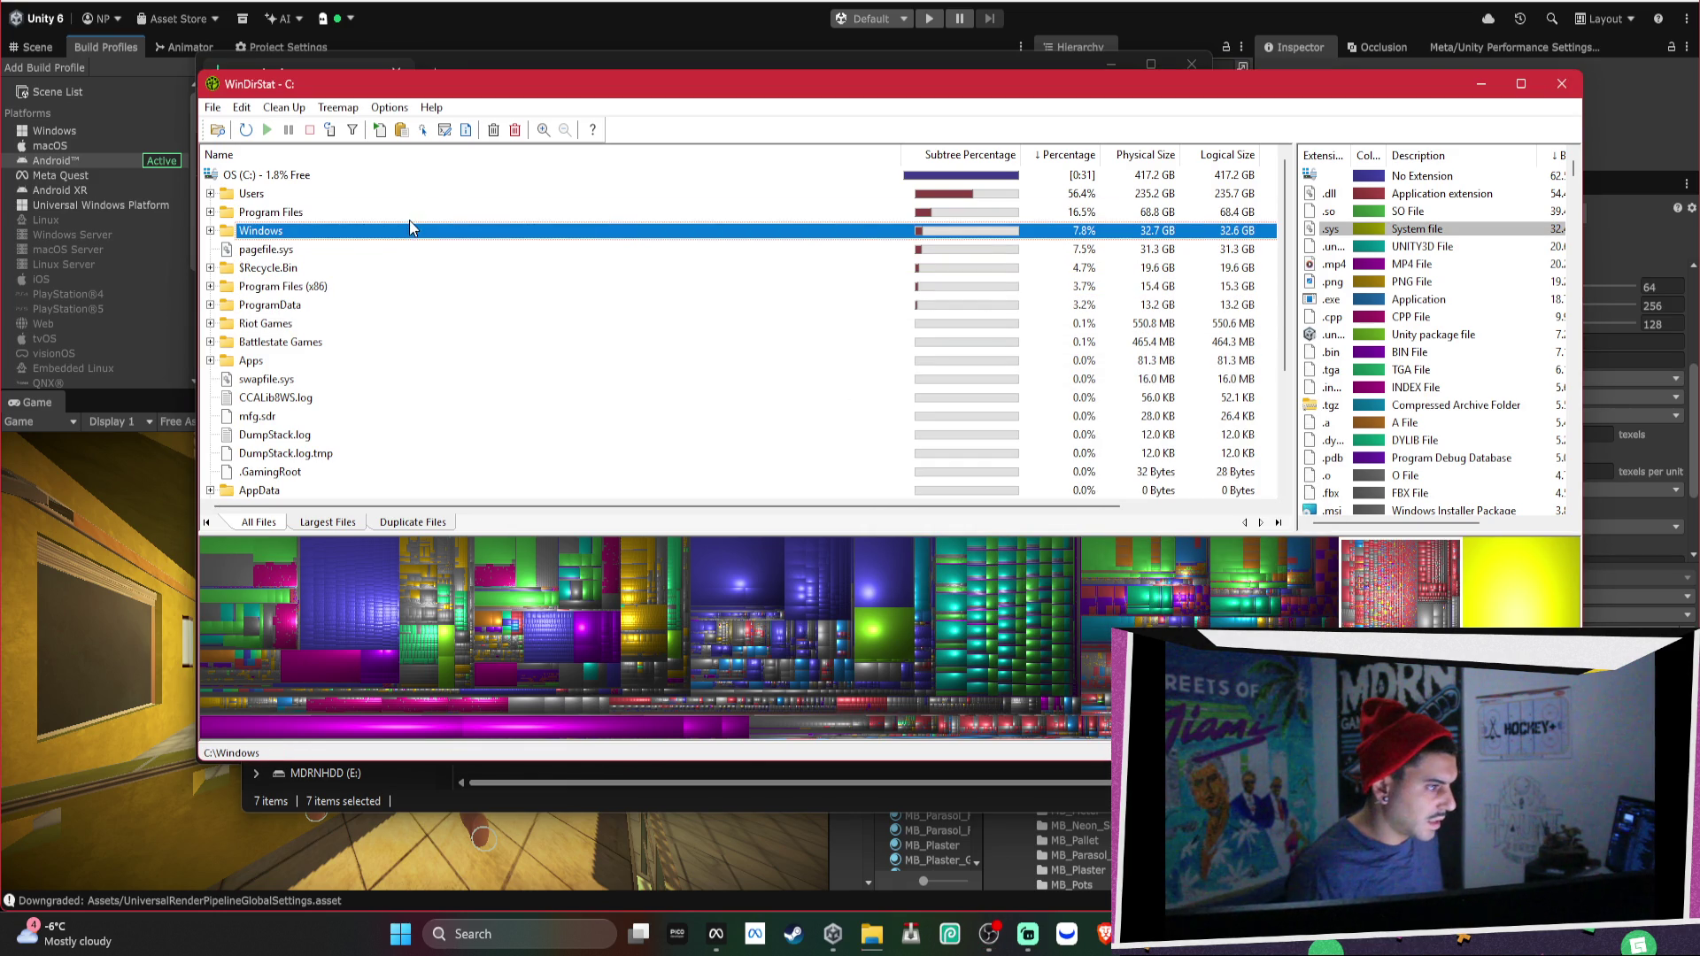
{"action": "left_click", "coordinate": [394, 213]}
{"action": "left_click", "coordinate": [255, 194]}
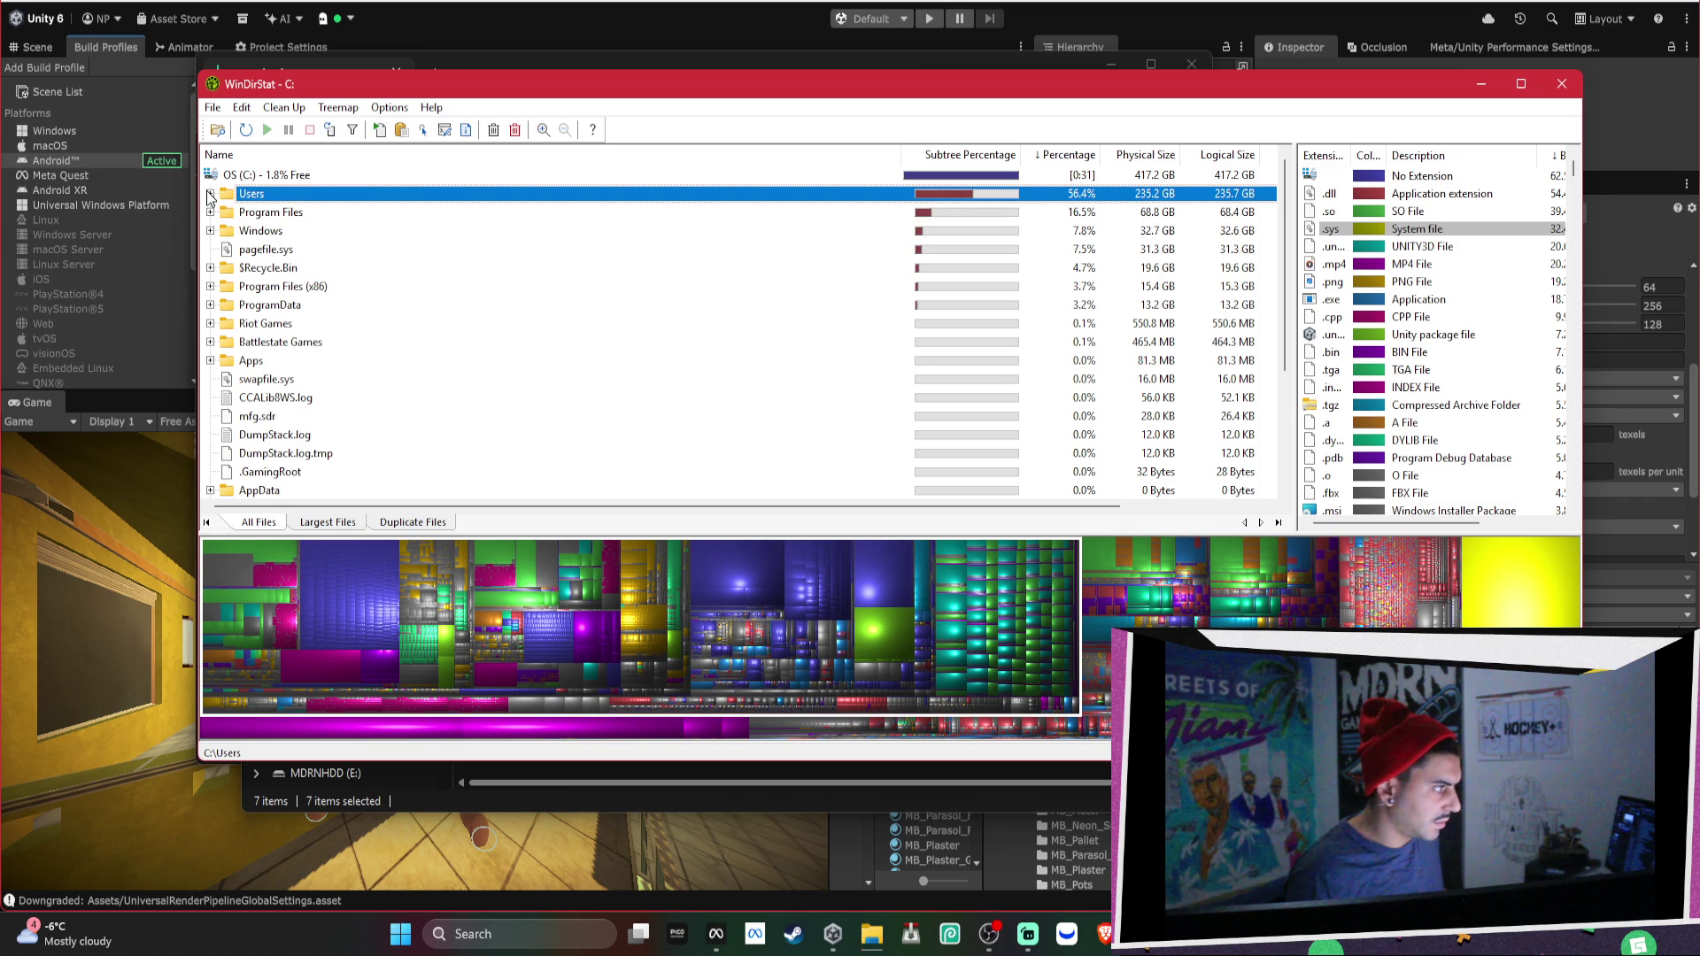
Drill into Users and the profile folder, checking Documents, AppData, Local and Roaming sizes.
{"action": "left_click", "coordinate": [210, 194]}
{"action": "left_click", "coordinate": [250, 232]}
{"action": "left_click", "coordinate": [232, 215]}
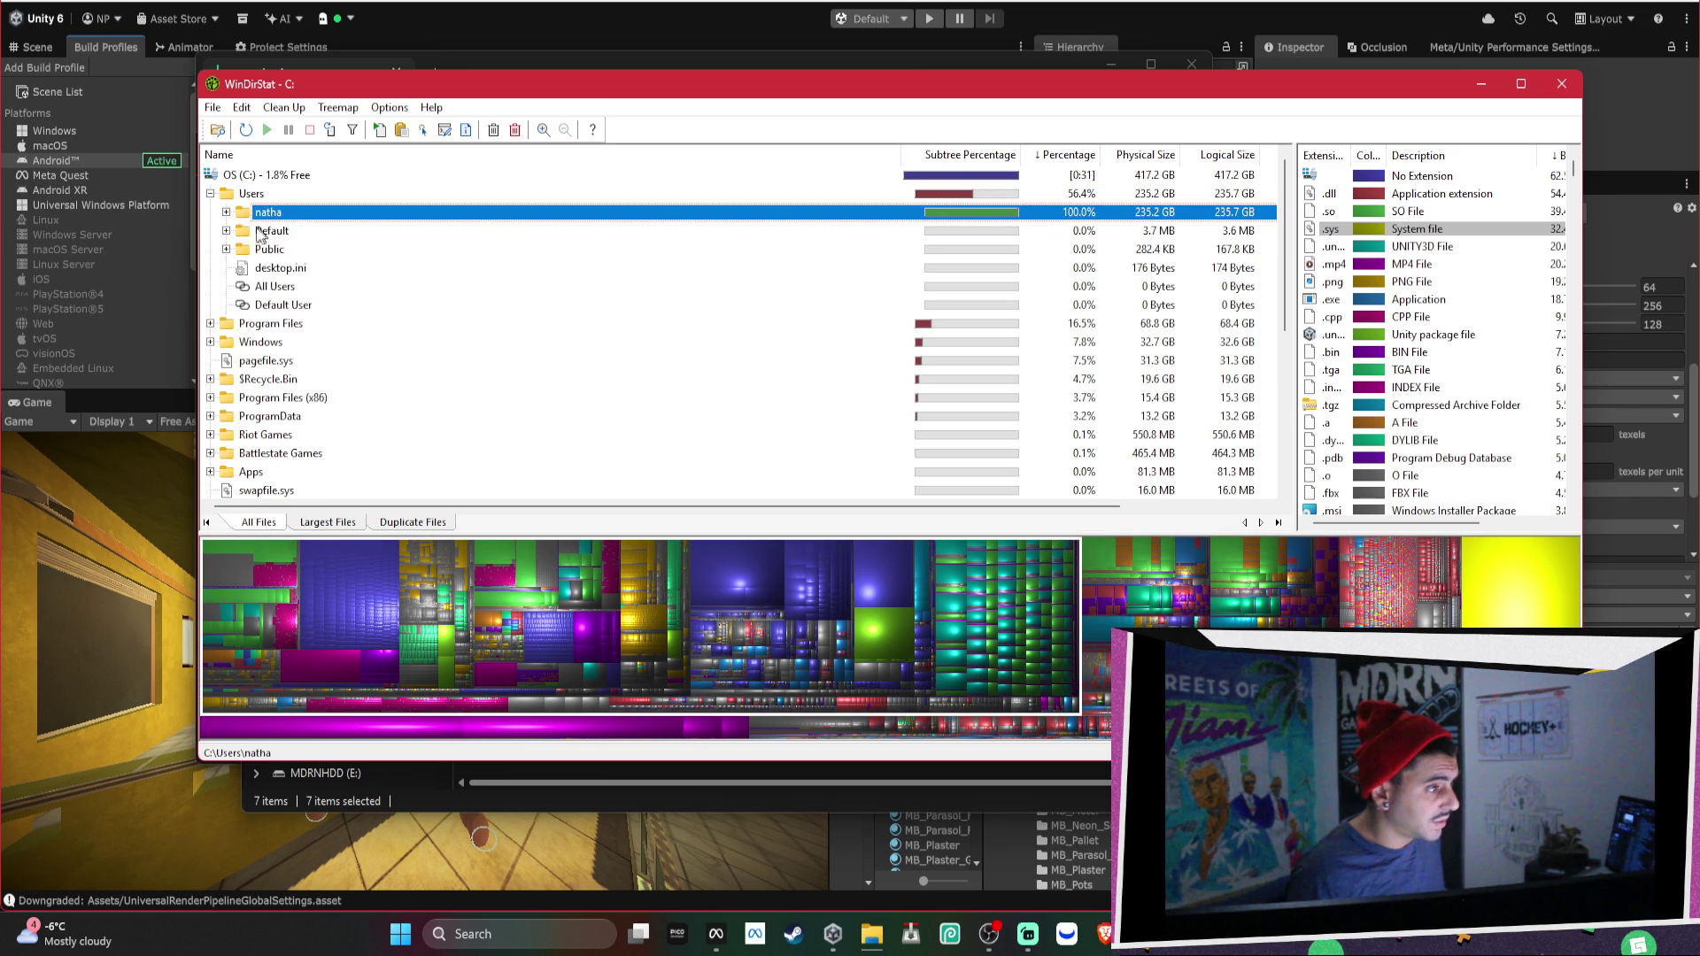
{"action": "left_click", "coordinate": [225, 213]}
{"action": "left_click", "coordinate": [268, 235]}
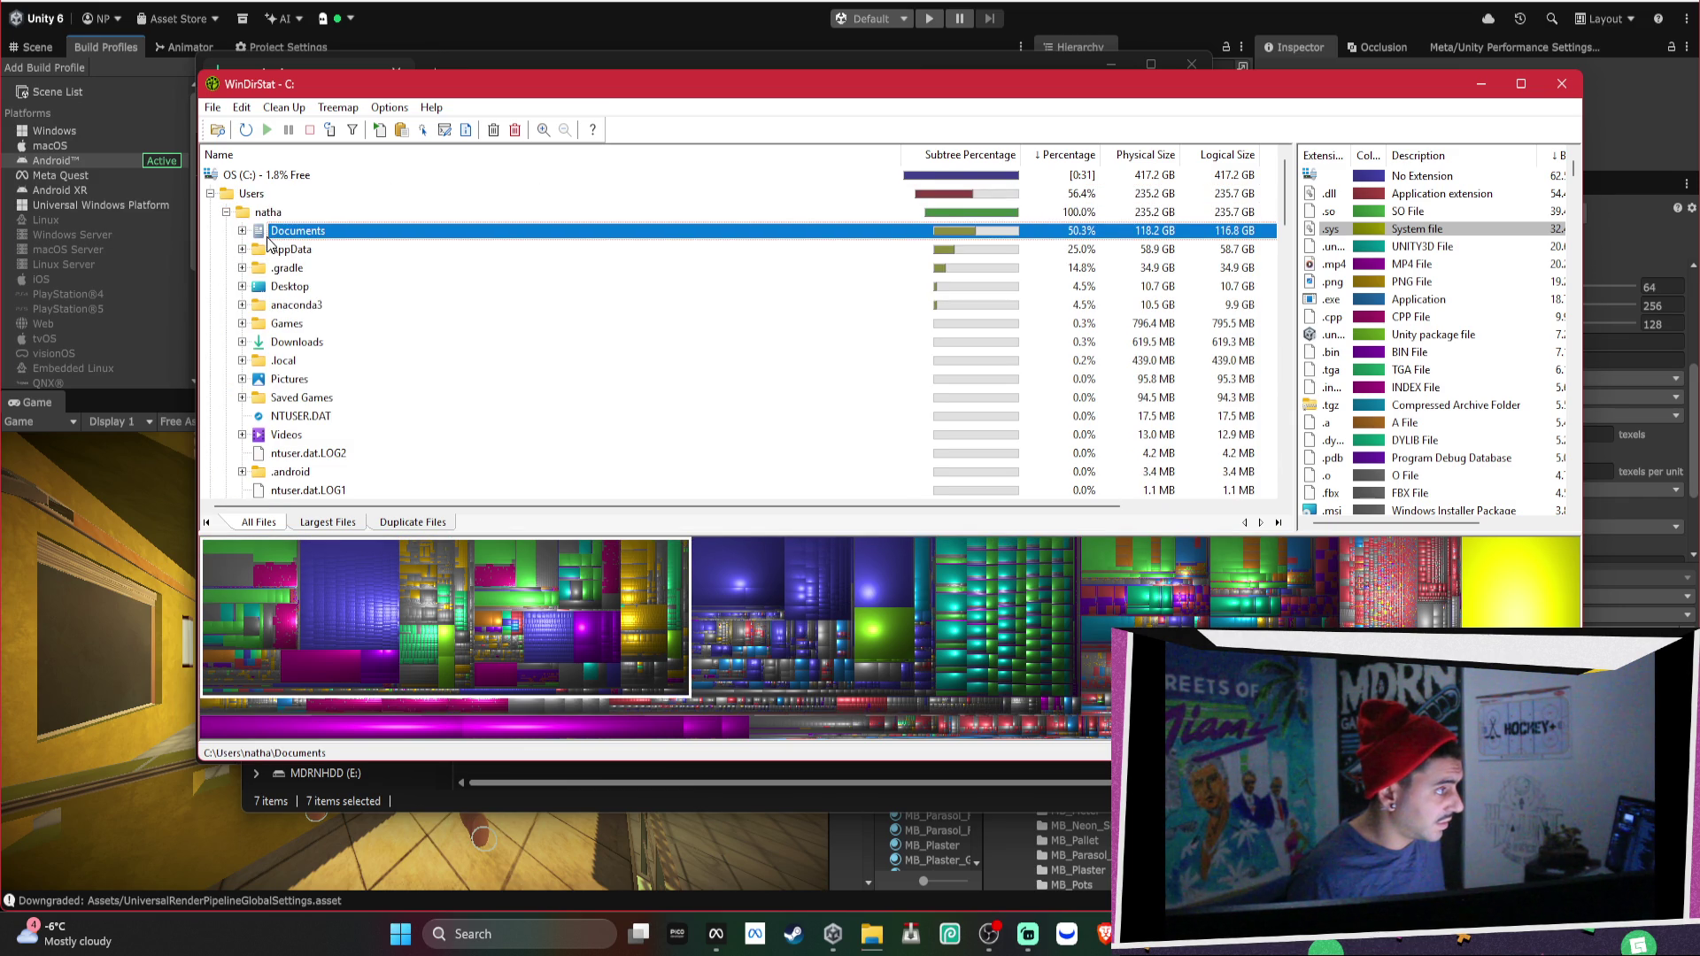
{"action": "left_click", "coordinate": [272, 252]}
{"action": "left_click", "coordinate": [243, 249]}
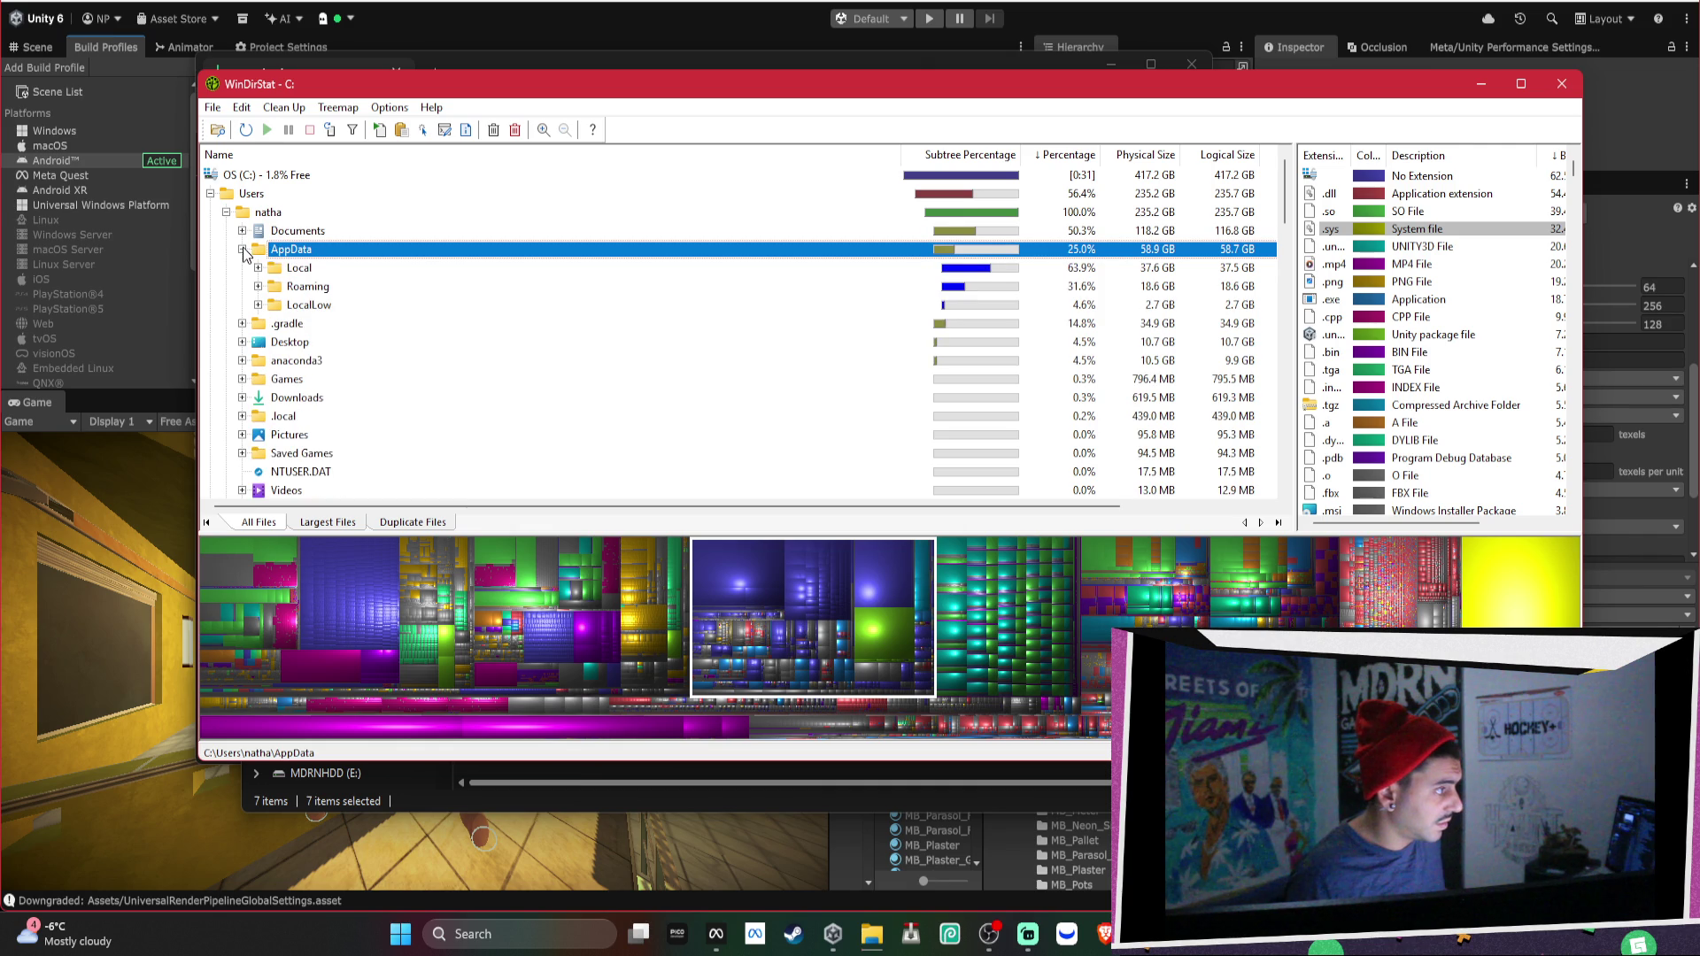
{"action": "left_click", "coordinate": [268, 268]}
{"action": "left_click", "coordinate": [267, 288]}
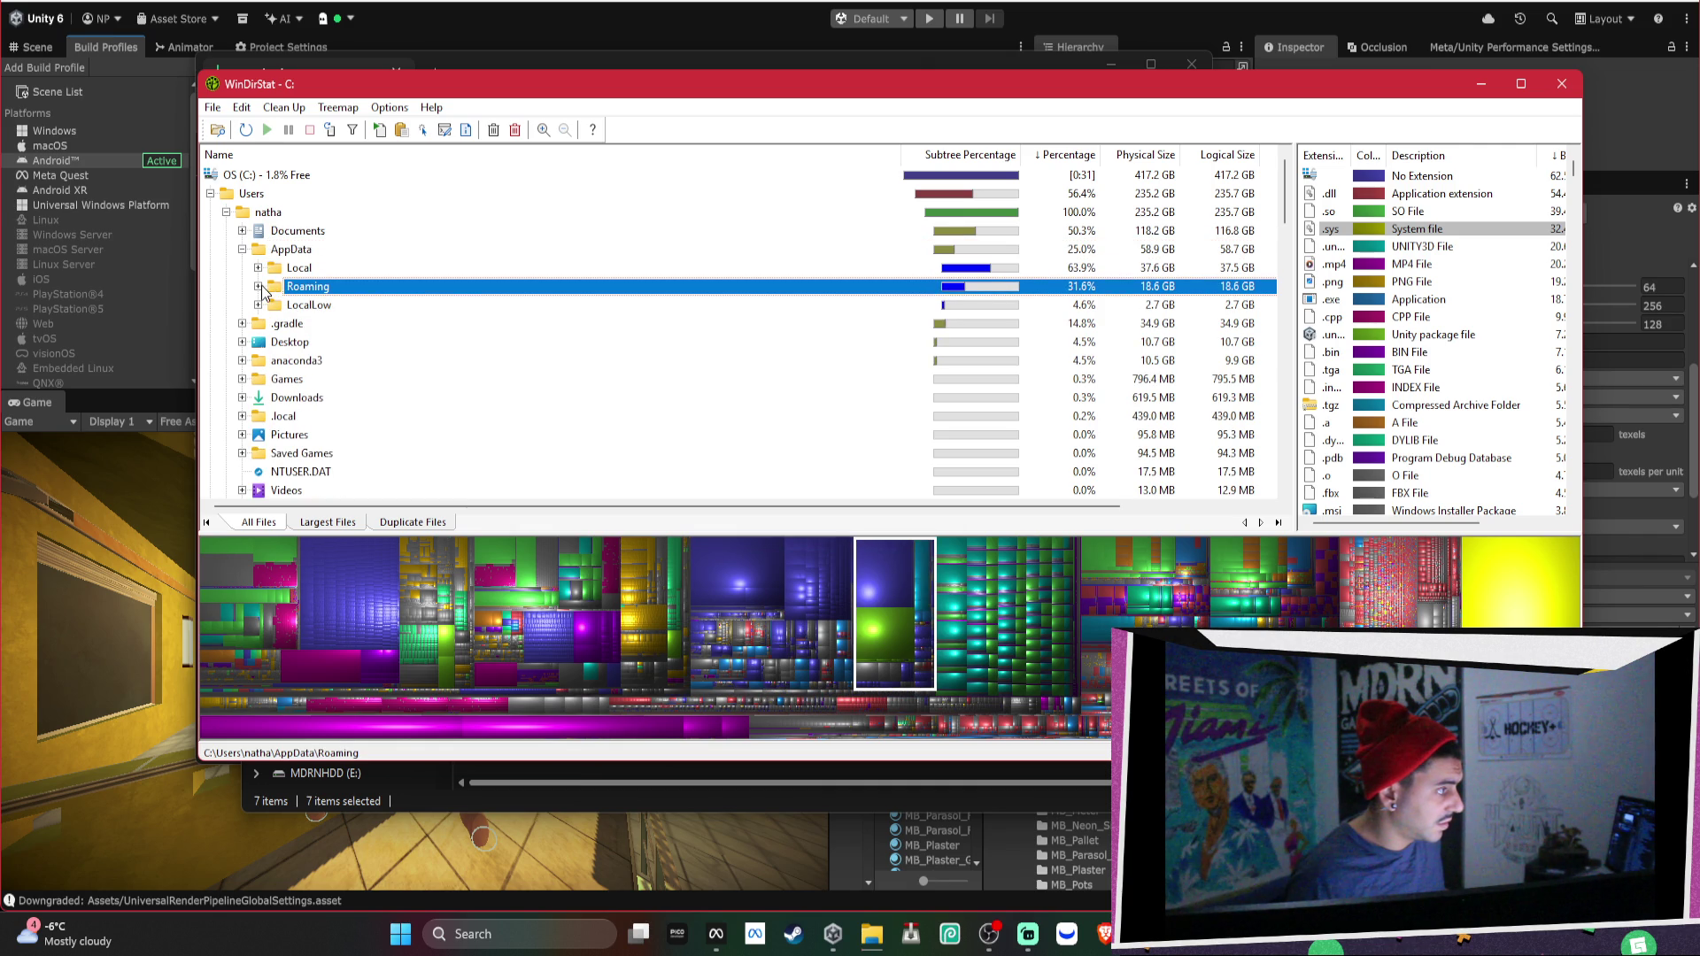
Delete the 6.4 GB spt-installer folder inside Roaming.
{"action": "left_click", "coordinate": [257, 287]}
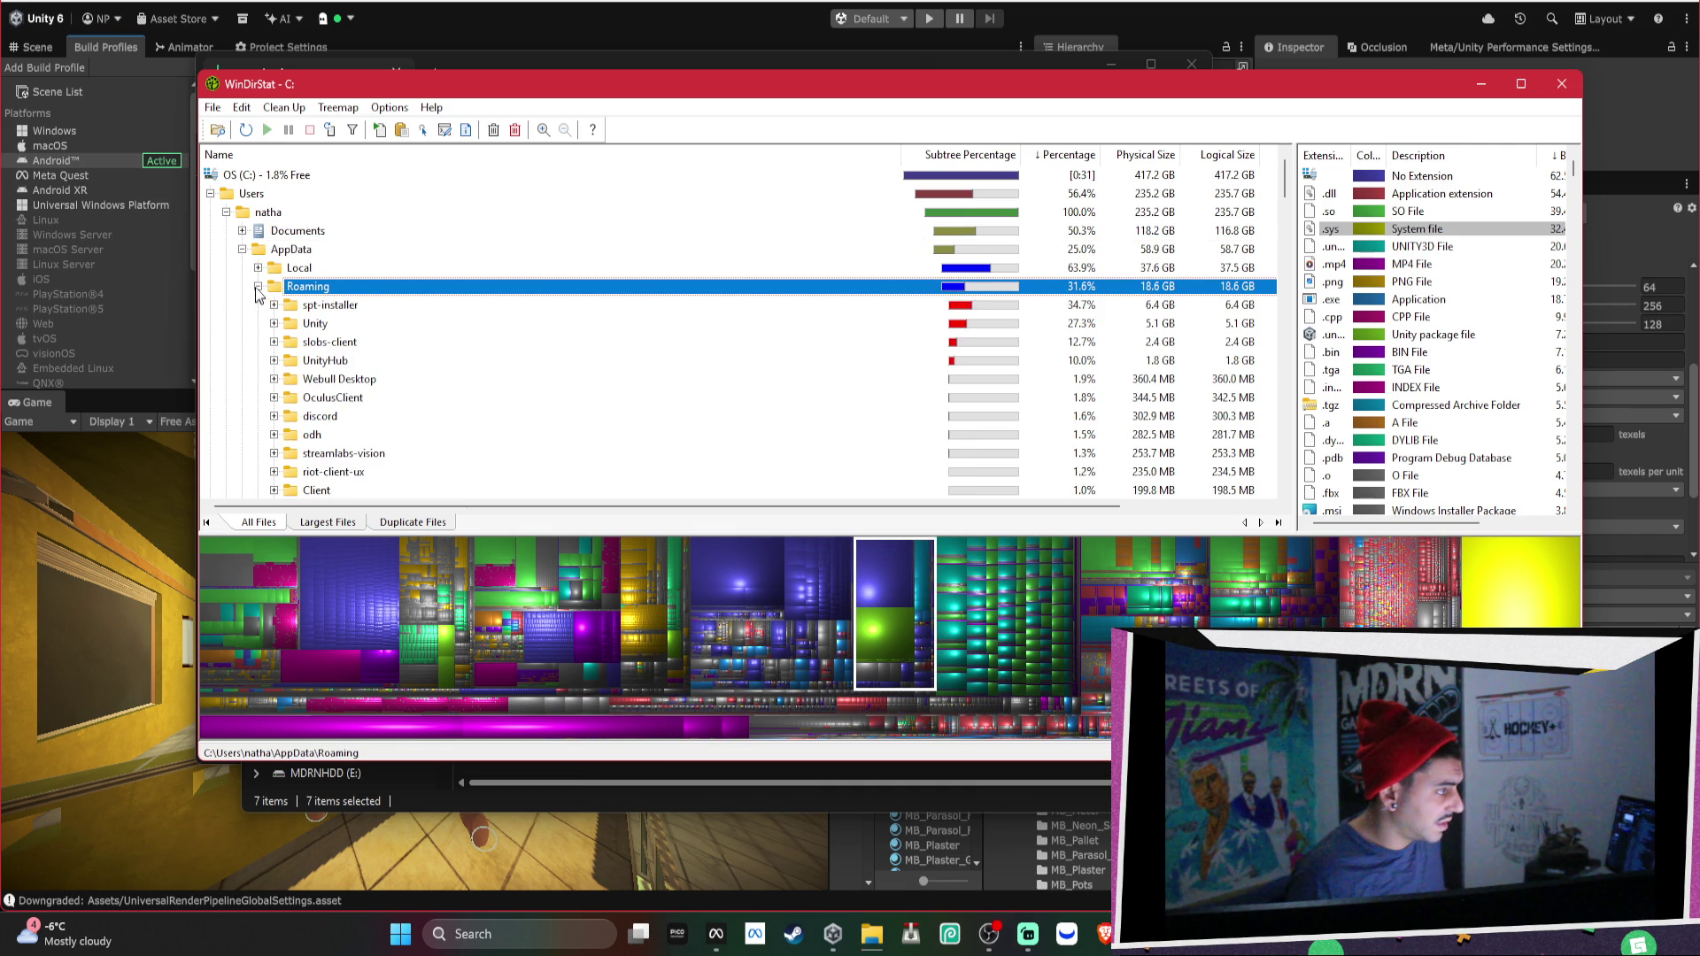
{"action": "left_click", "coordinate": [327, 310]}
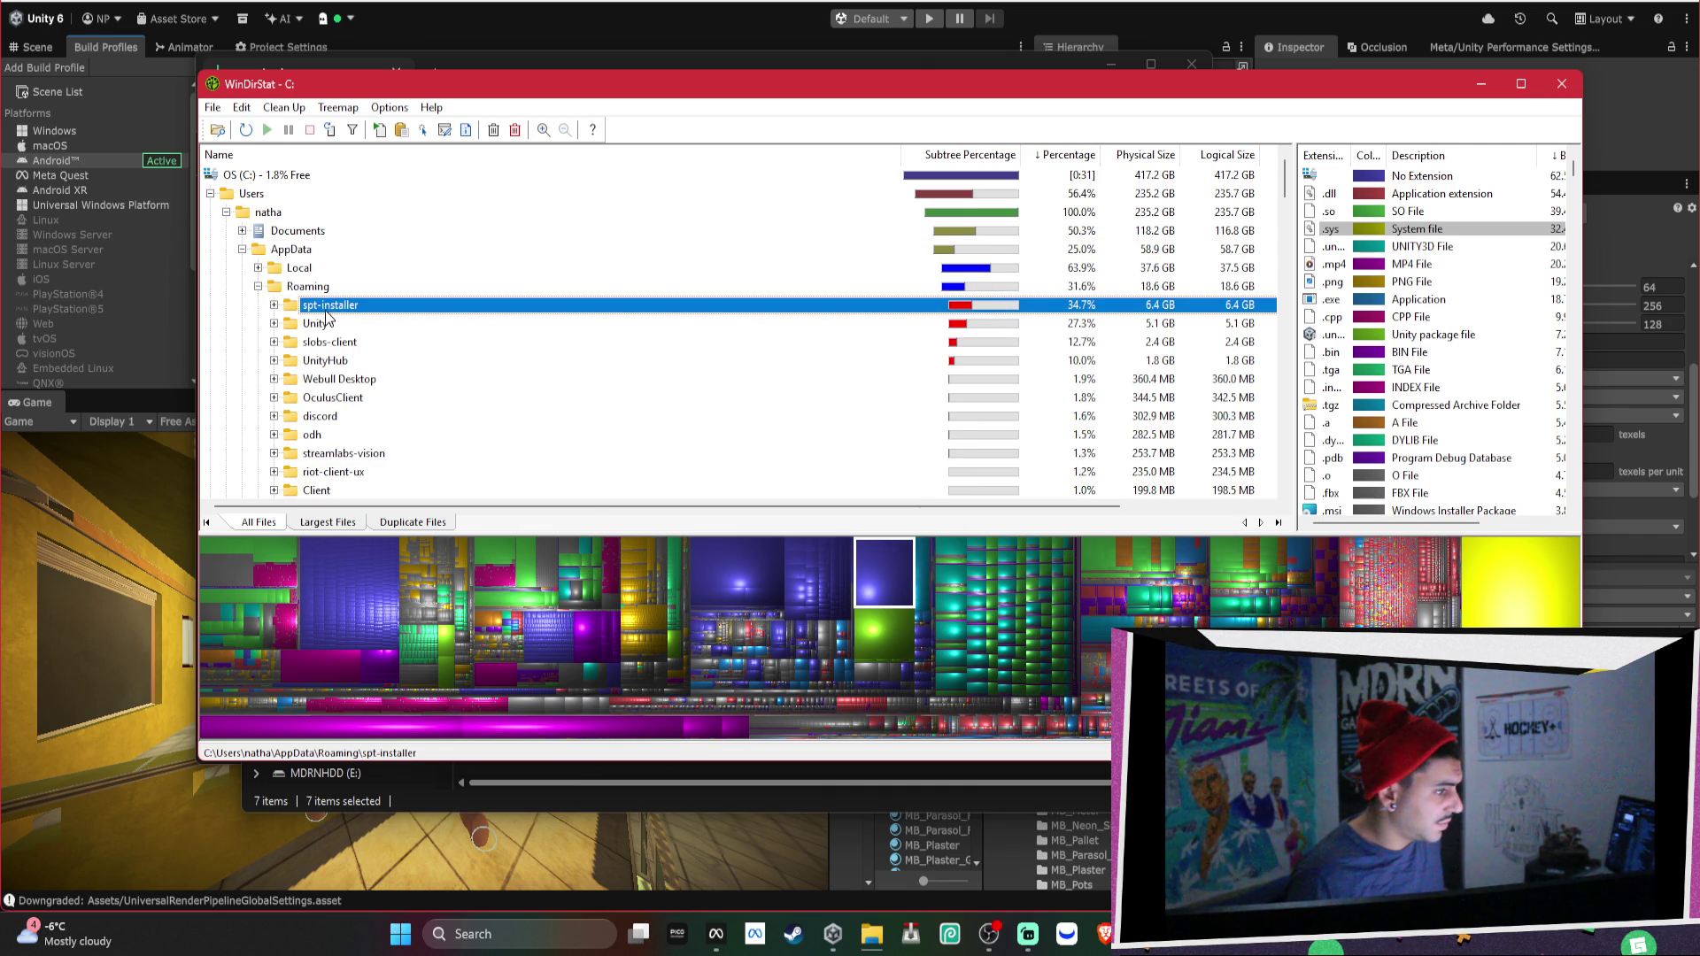
{"action": "right_click", "coordinate": [328, 315]}
{"action": "left_click", "coordinate": [451, 527]}
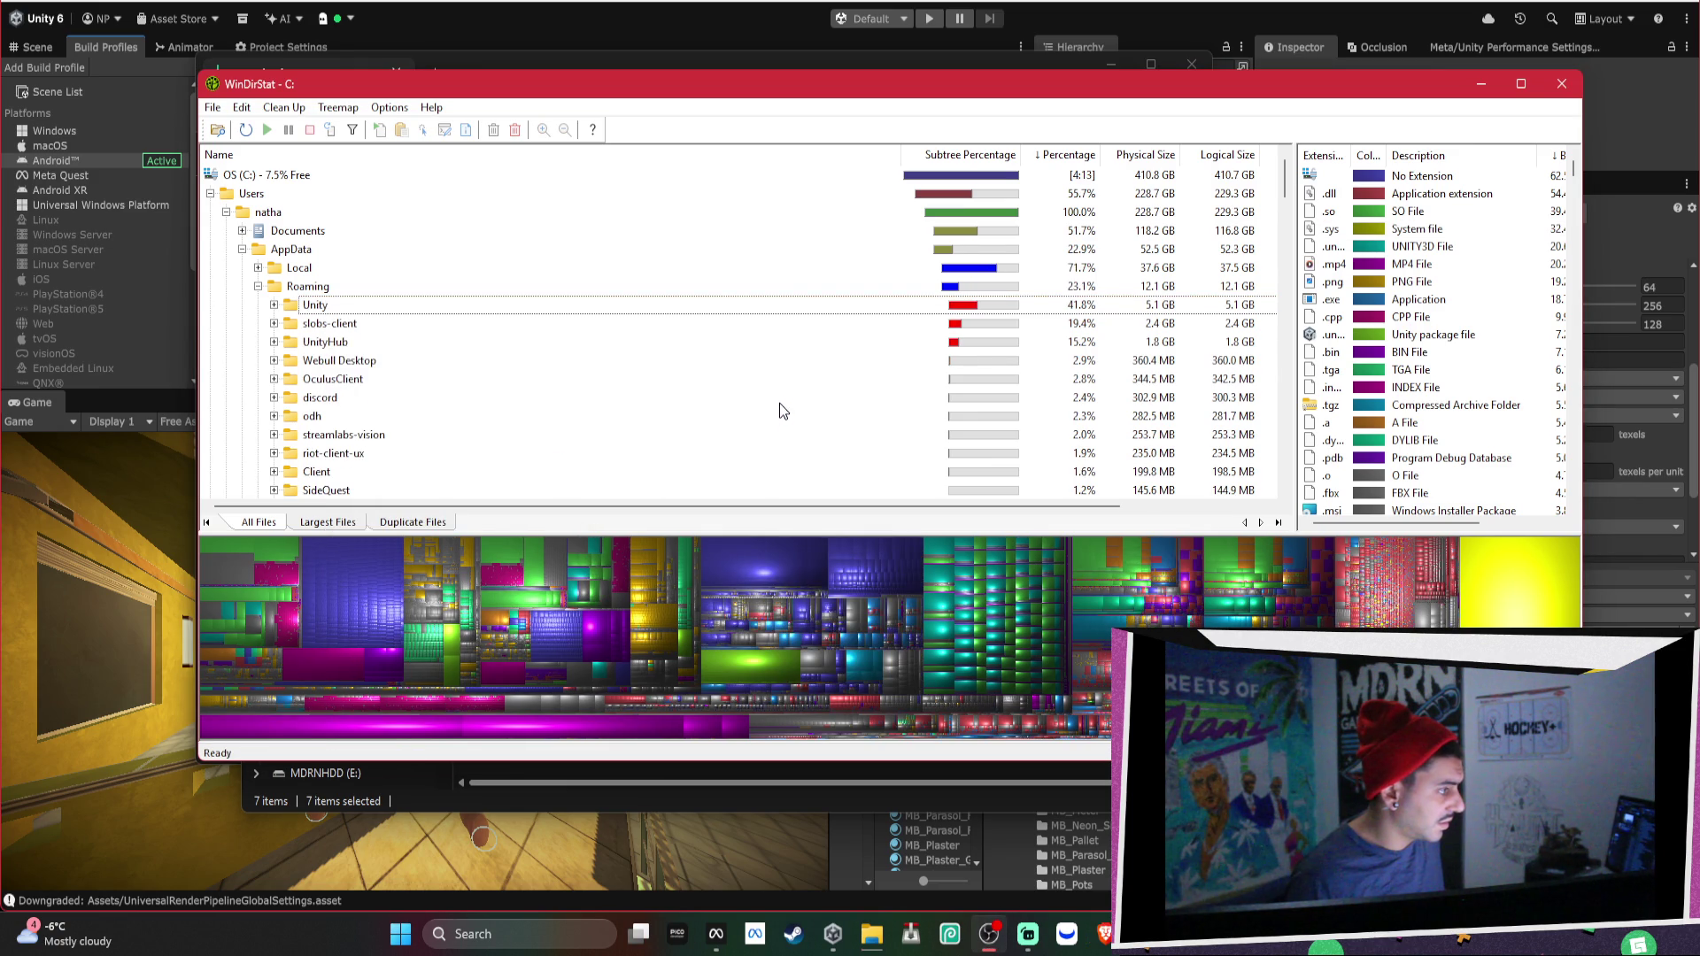
Expand and collapse slobs-client, then return to the C: drive's top-level entries.
{"action": "scroll", "coordinate": [451, 347], "scroll_direction": "down", "scroll_amount": 1}
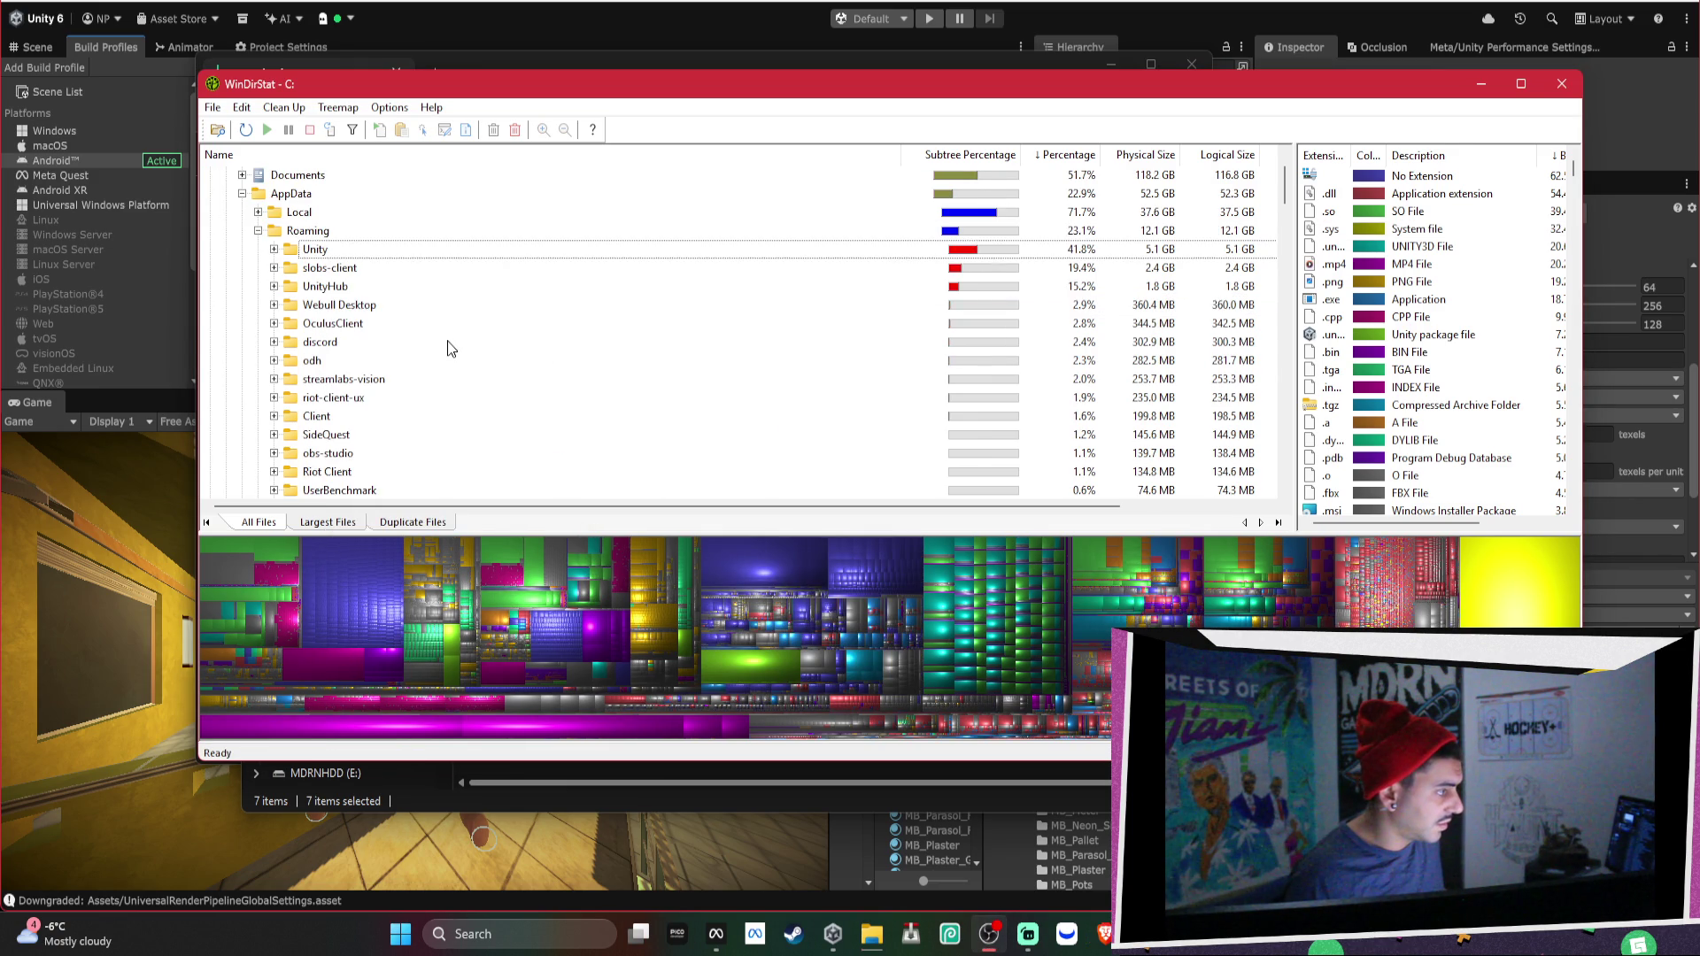
{"action": "left_click", "coordinate": [274, 274]}
{"action": "left_click", "coordinate": [275, 268]}
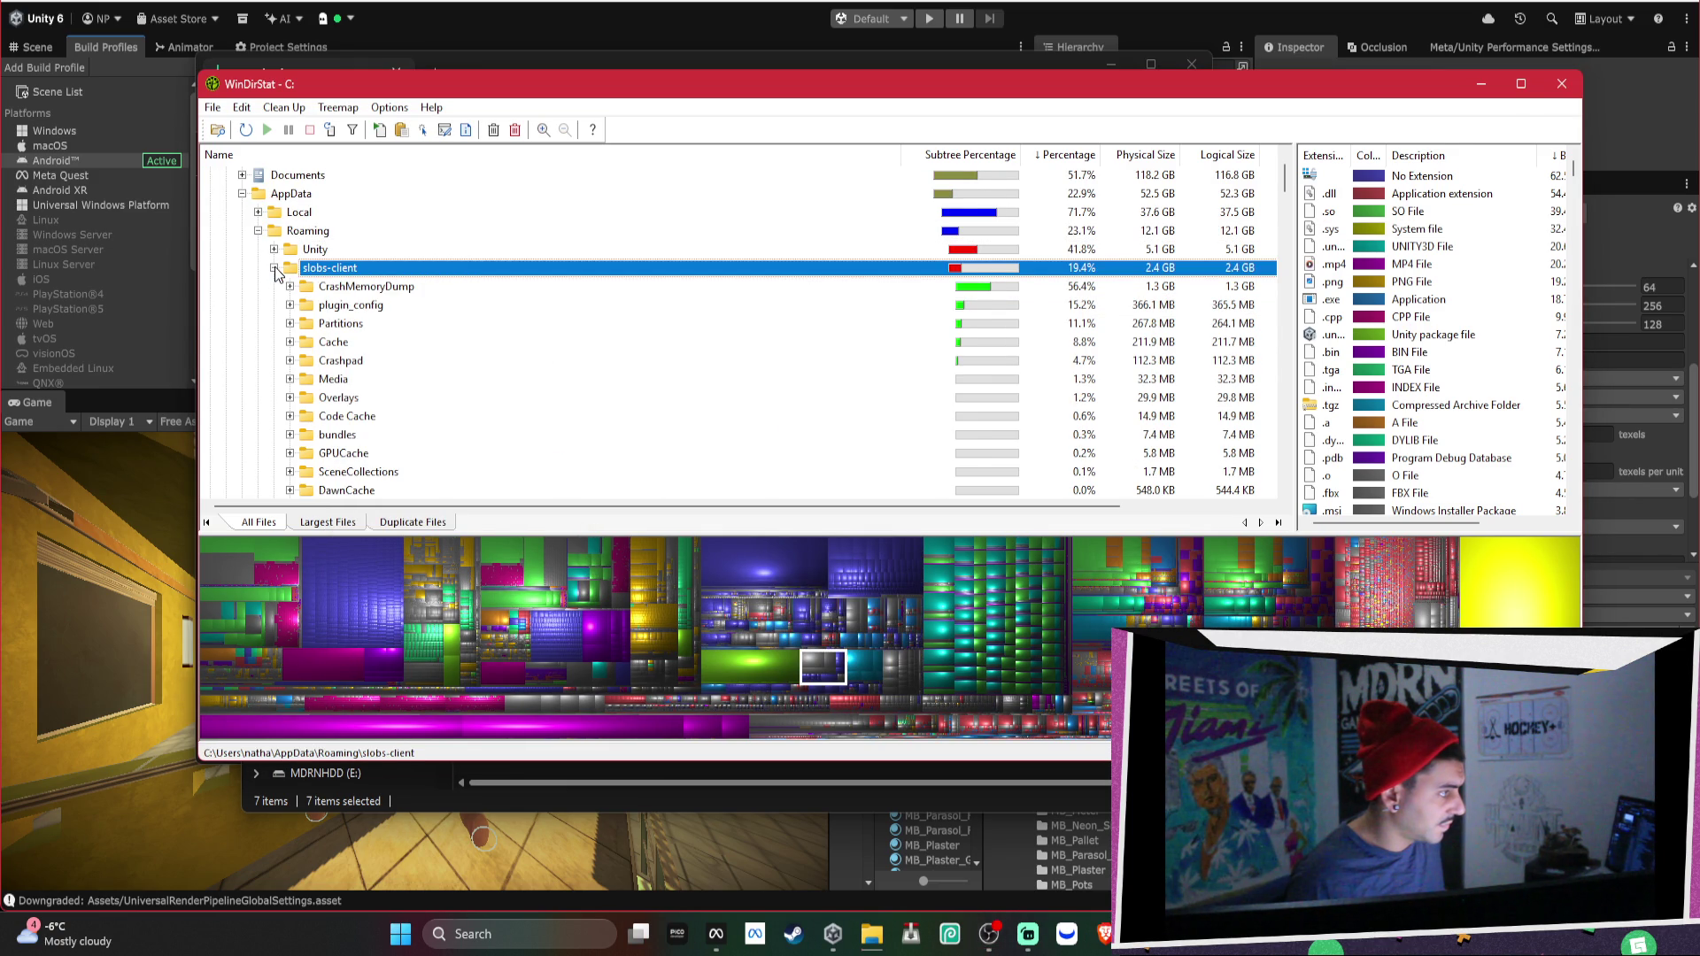
{"action": "left_click", "coordinate": [275, 268]}
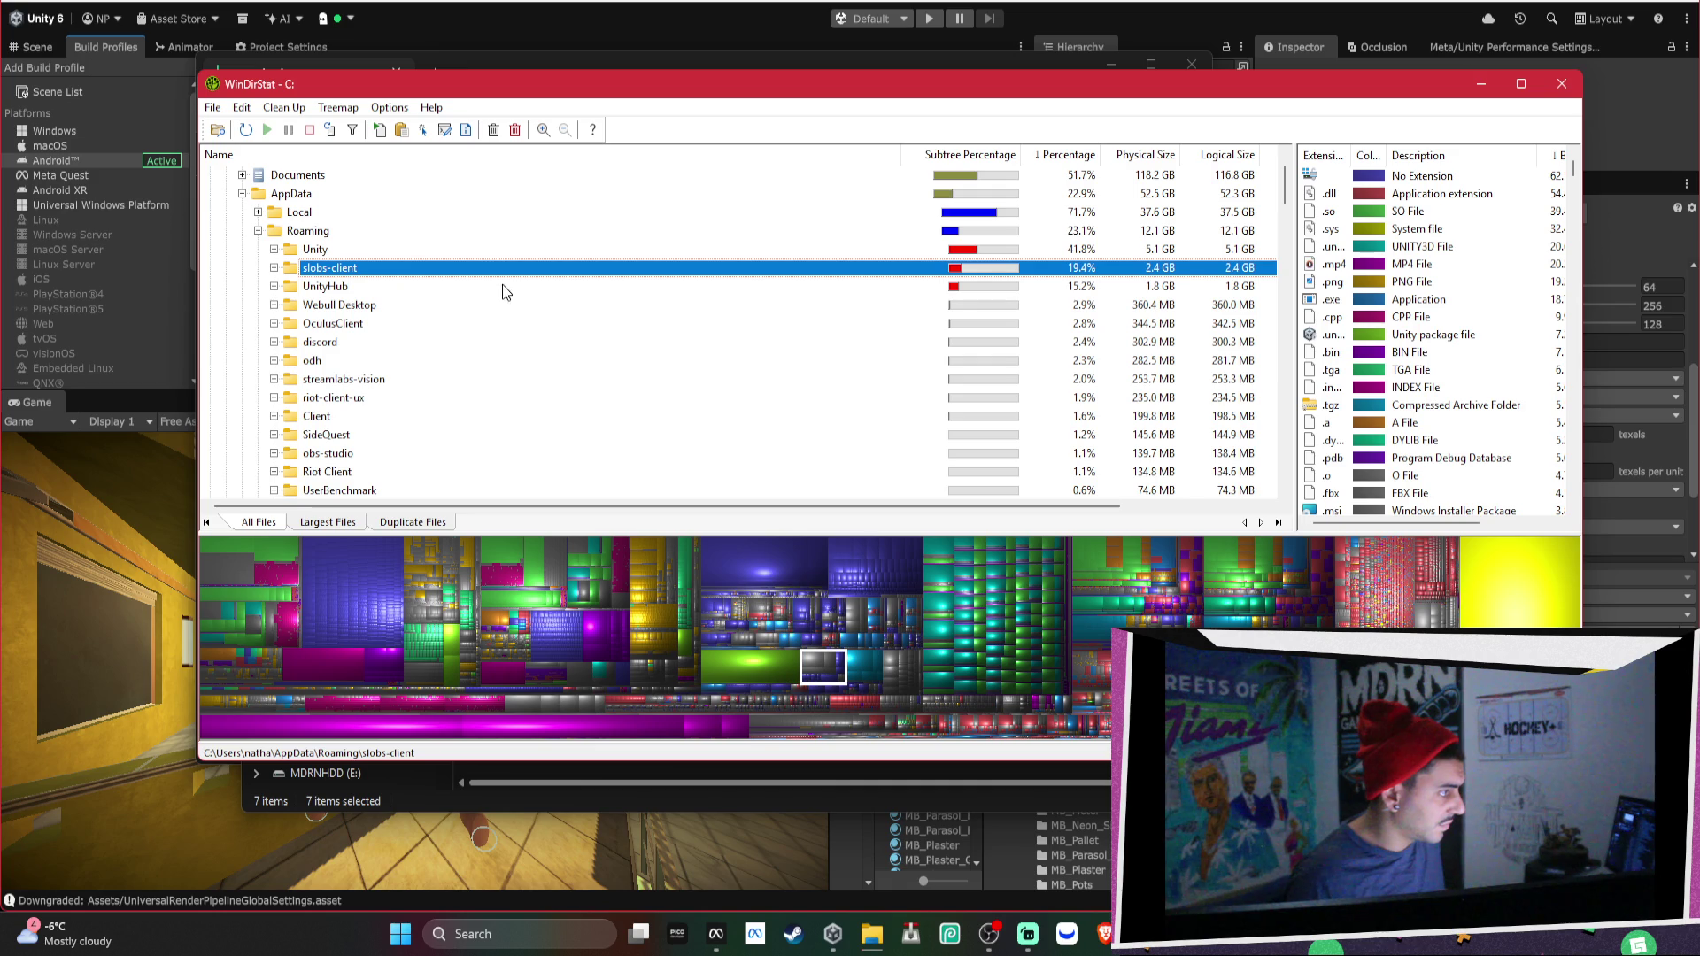
{"action": "scroll", "coordinate": [646, 326], "scroll_direction": "down", "scroll_amount": 1}
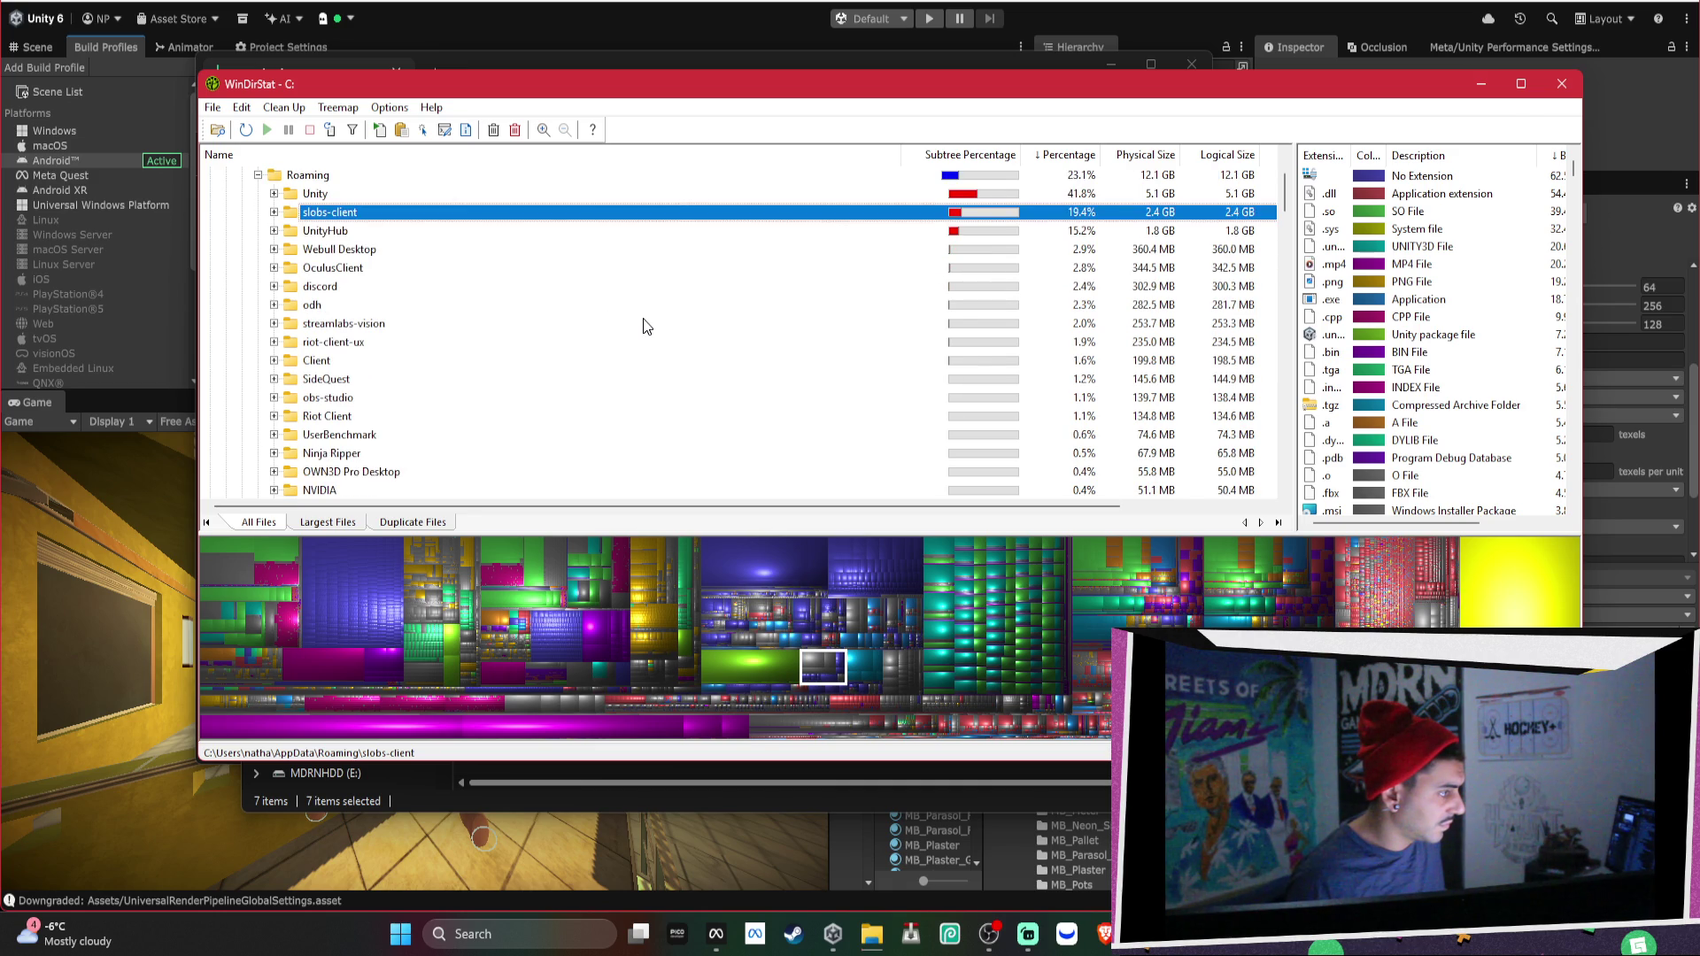
{"action": "scroll", "coordinate": [647, 327], "scroll_direction": "down", "scroll_amount": 2}
{"action": "left_click", "coordinate": [1518, 580]}
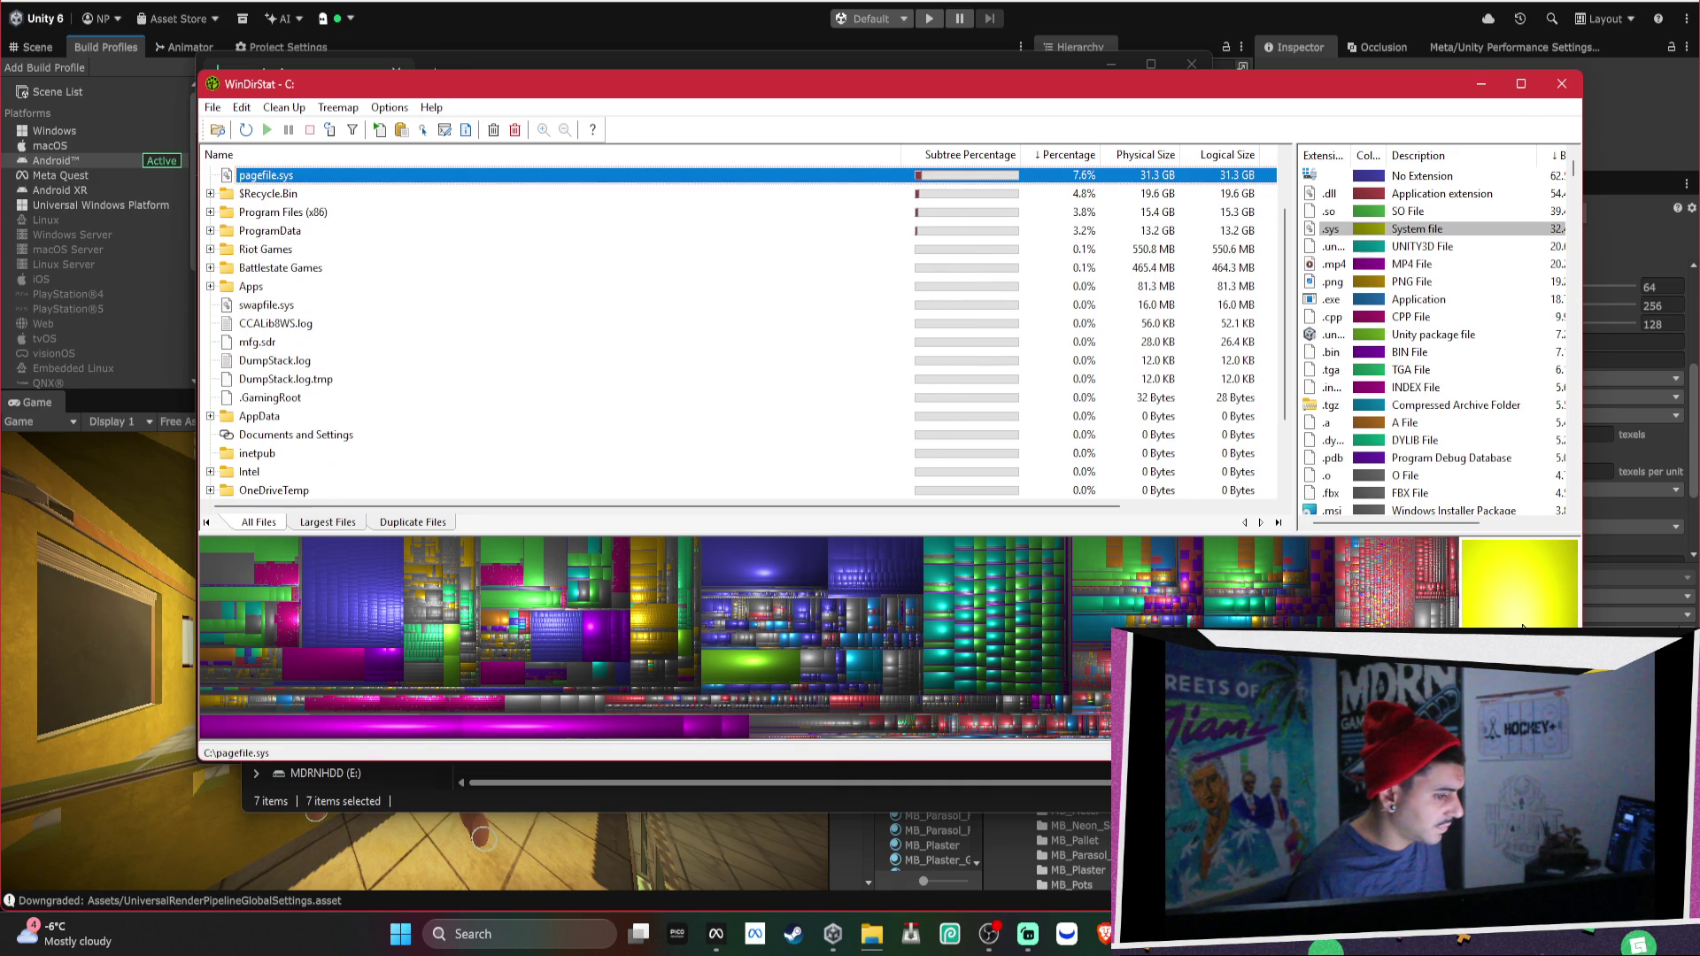
{"action": "scroll", "coordinate": [681, 331], "scroll_direction": "up", "scroll_amount": 2}
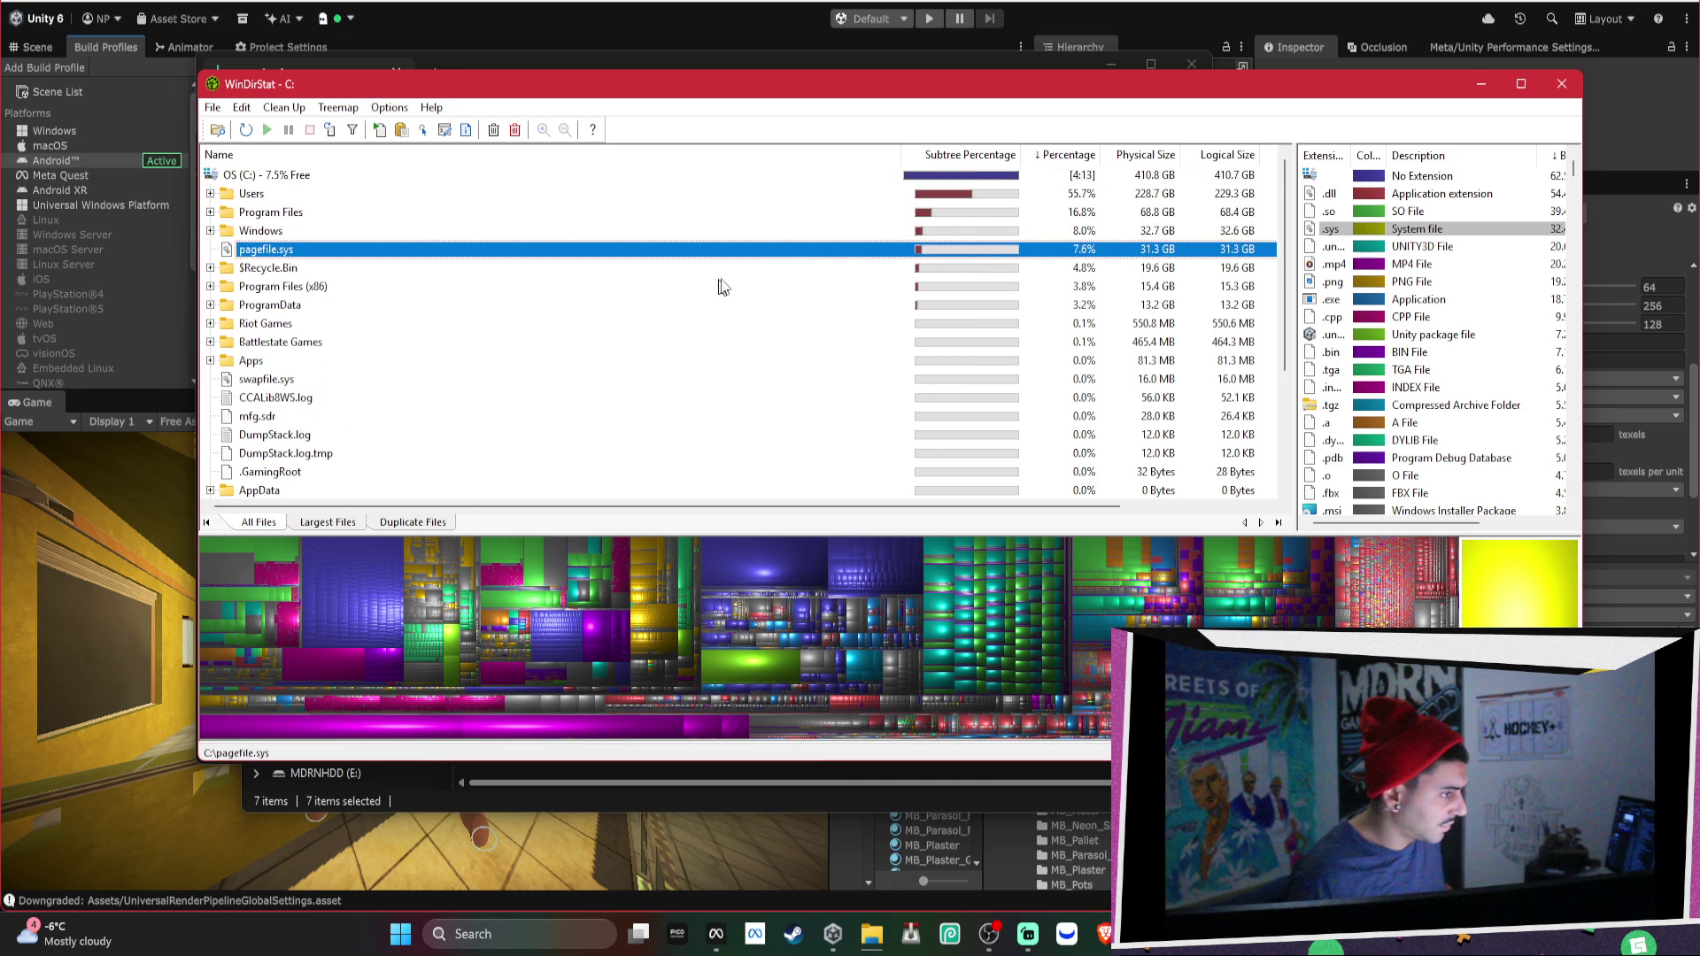
Check the 4%-complete deletion, then bring forward the Recycle Bin window with 7 items.
{"action": "mouse_move", "coordinate": [872, 934]}
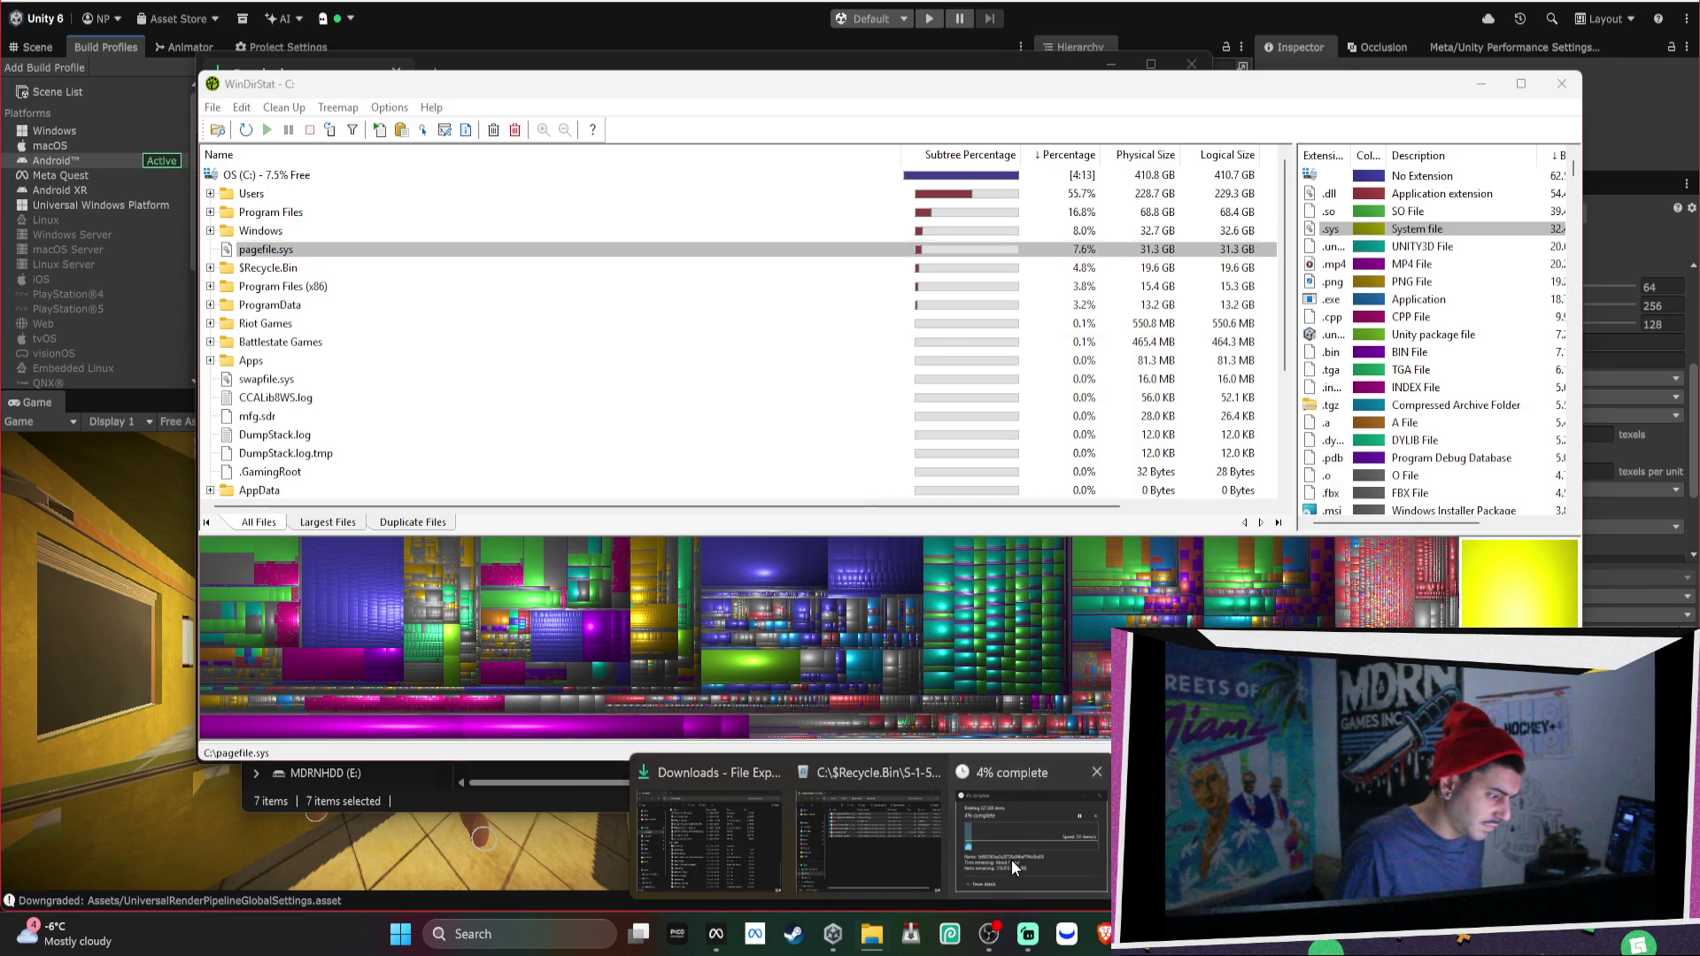
{"action": "left_click", "coordinate": [1012, 859]}
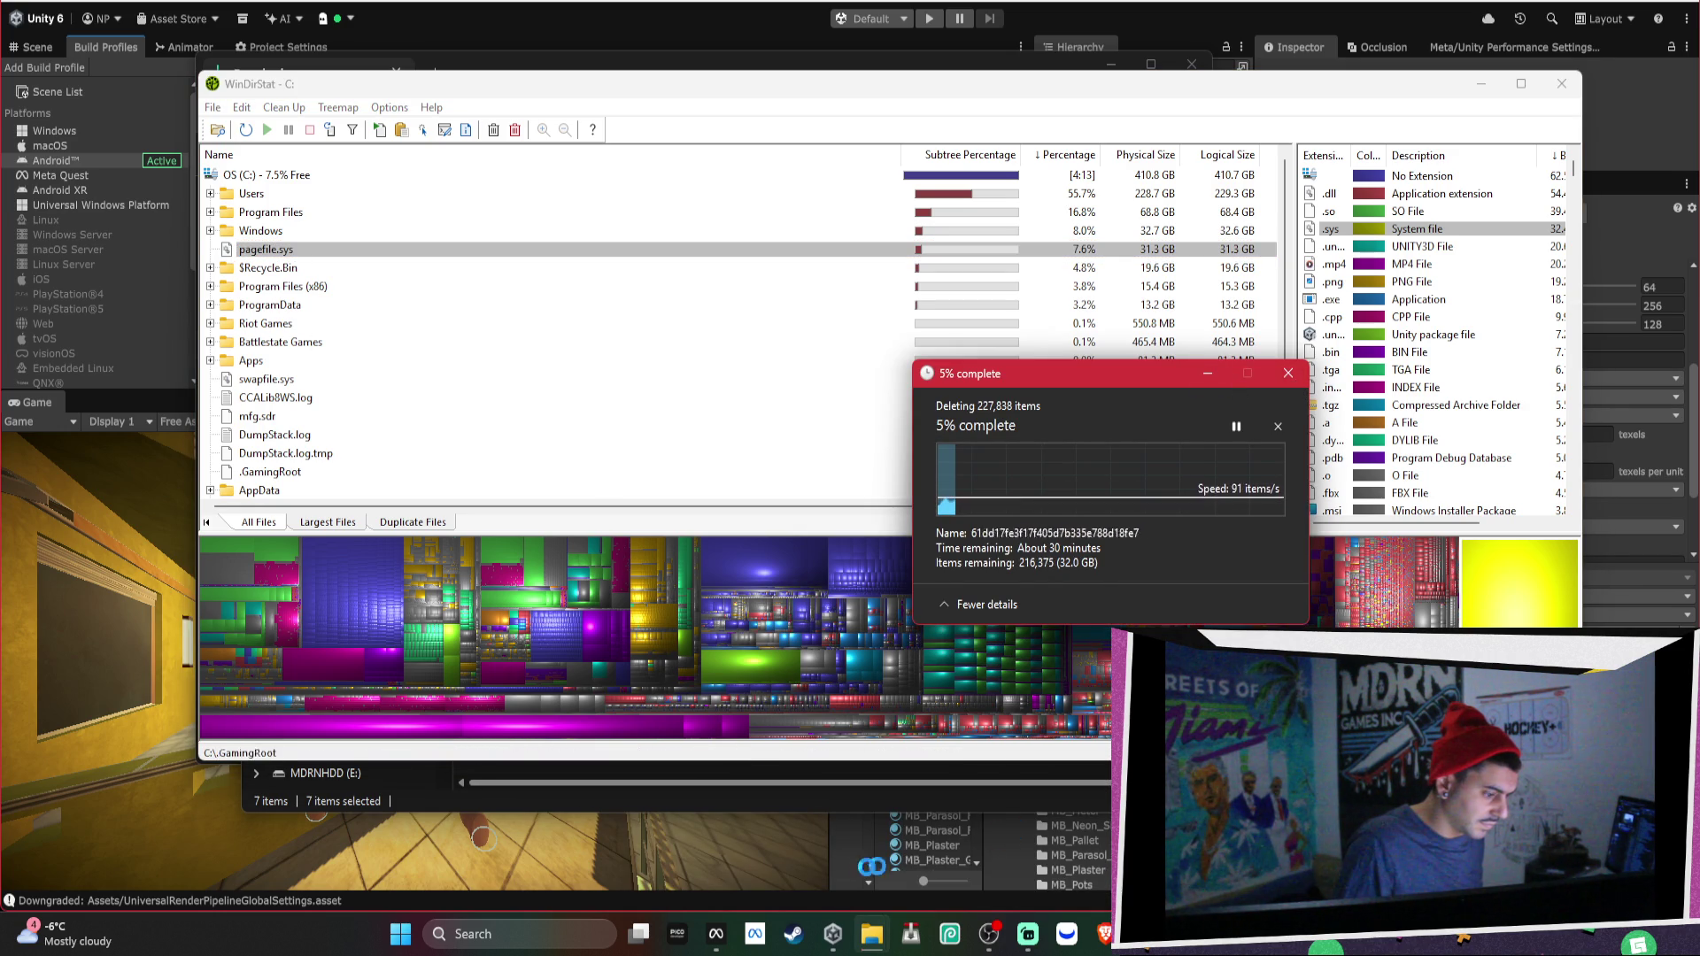
{"action": "mouse_move", "coordinate": [891, 945]}
{"action": "left_click", "coordinate": [895, 868]}
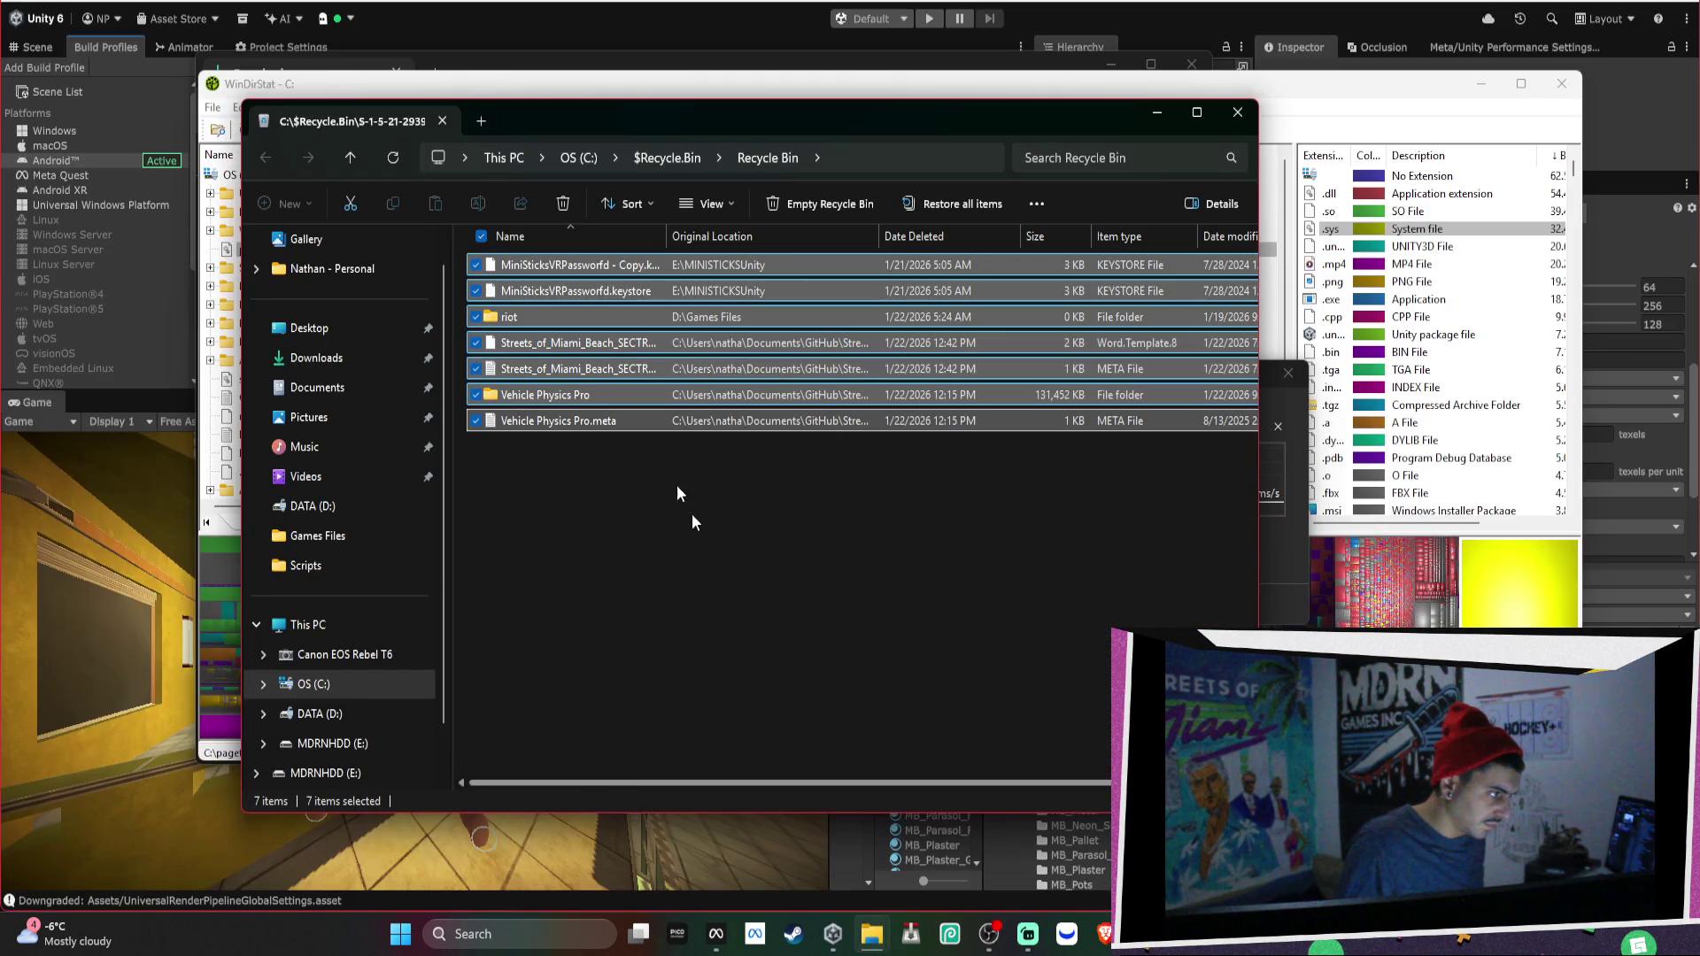
Permanently delete the 7 Recycle Bin items, including Vehicle Physics Pro, and close the window.
{"action": "right_click", "coordinate": [735, 266]}
{"action": "left_click", "coordinate": [826, 301]}
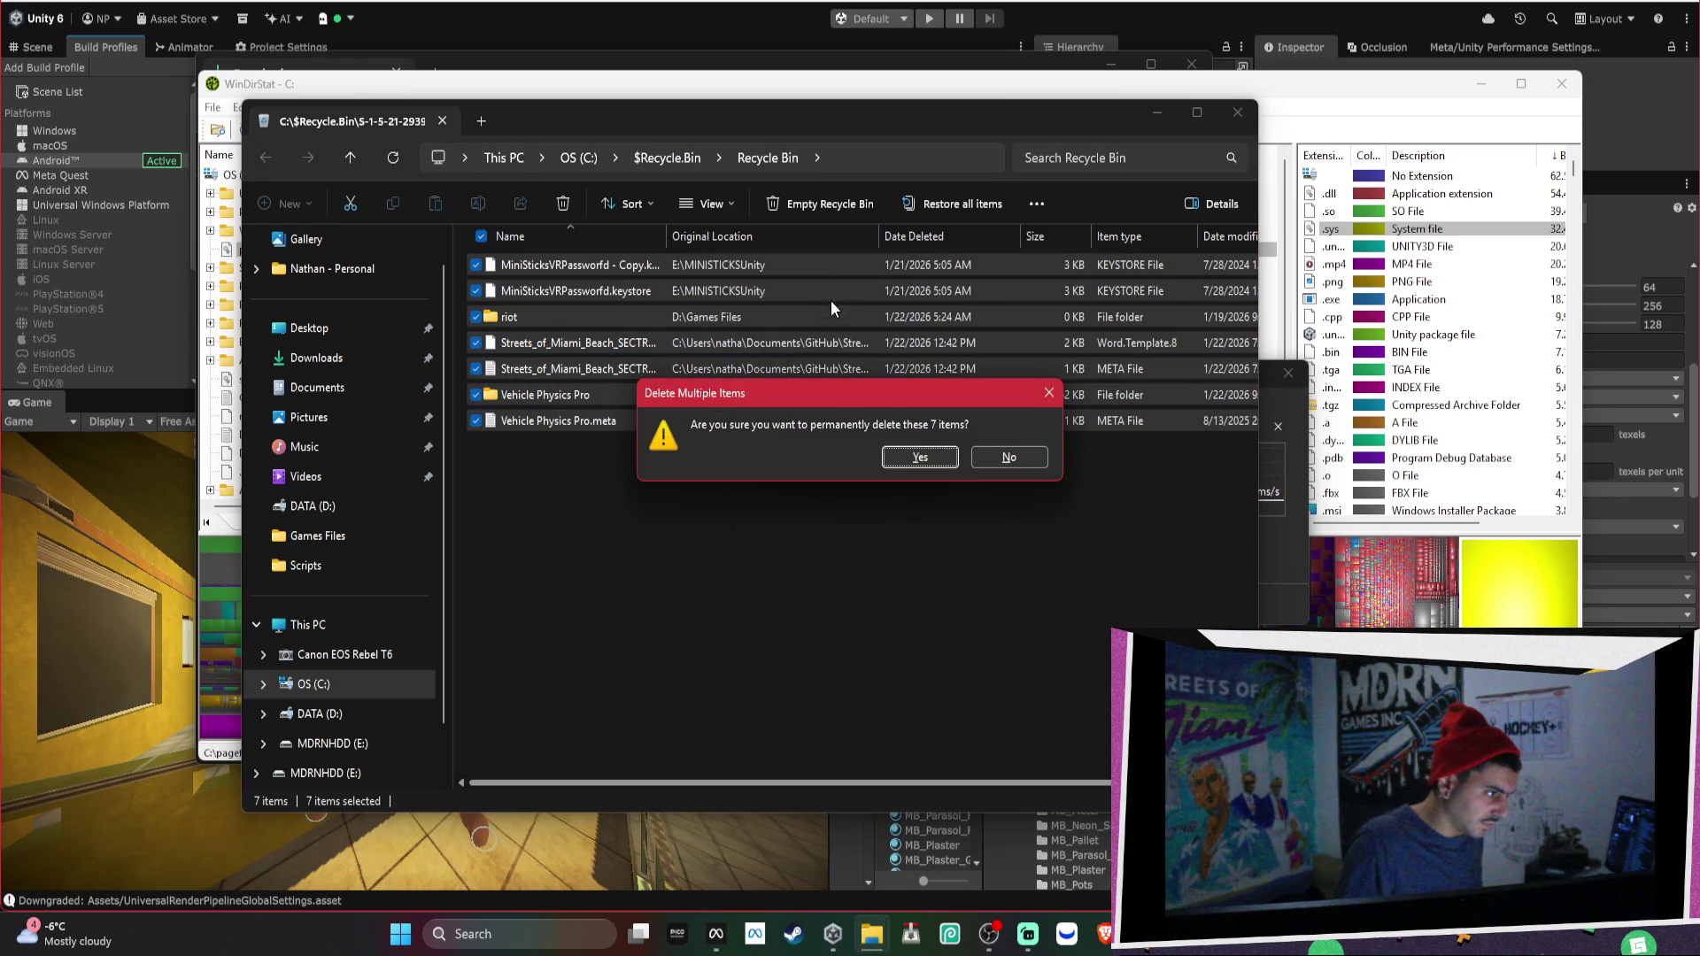
{"action": "left_click", "coordinate": [944, 463]}
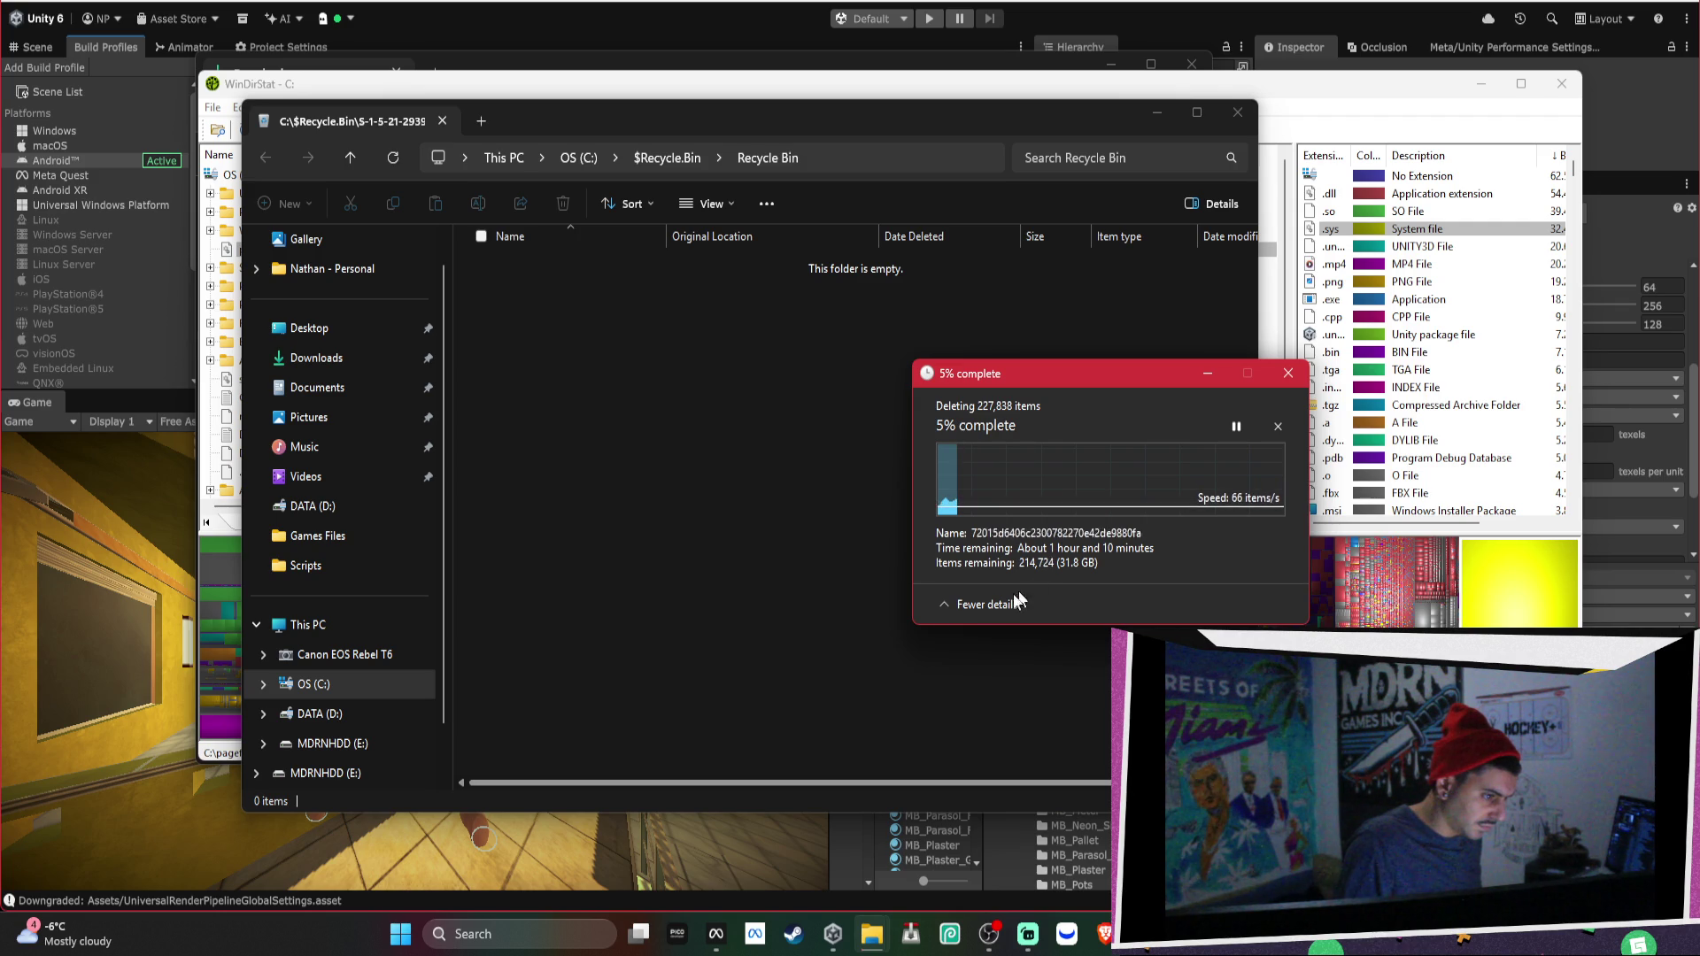
{"action": "left_click", "coordinate": [940, 604]}
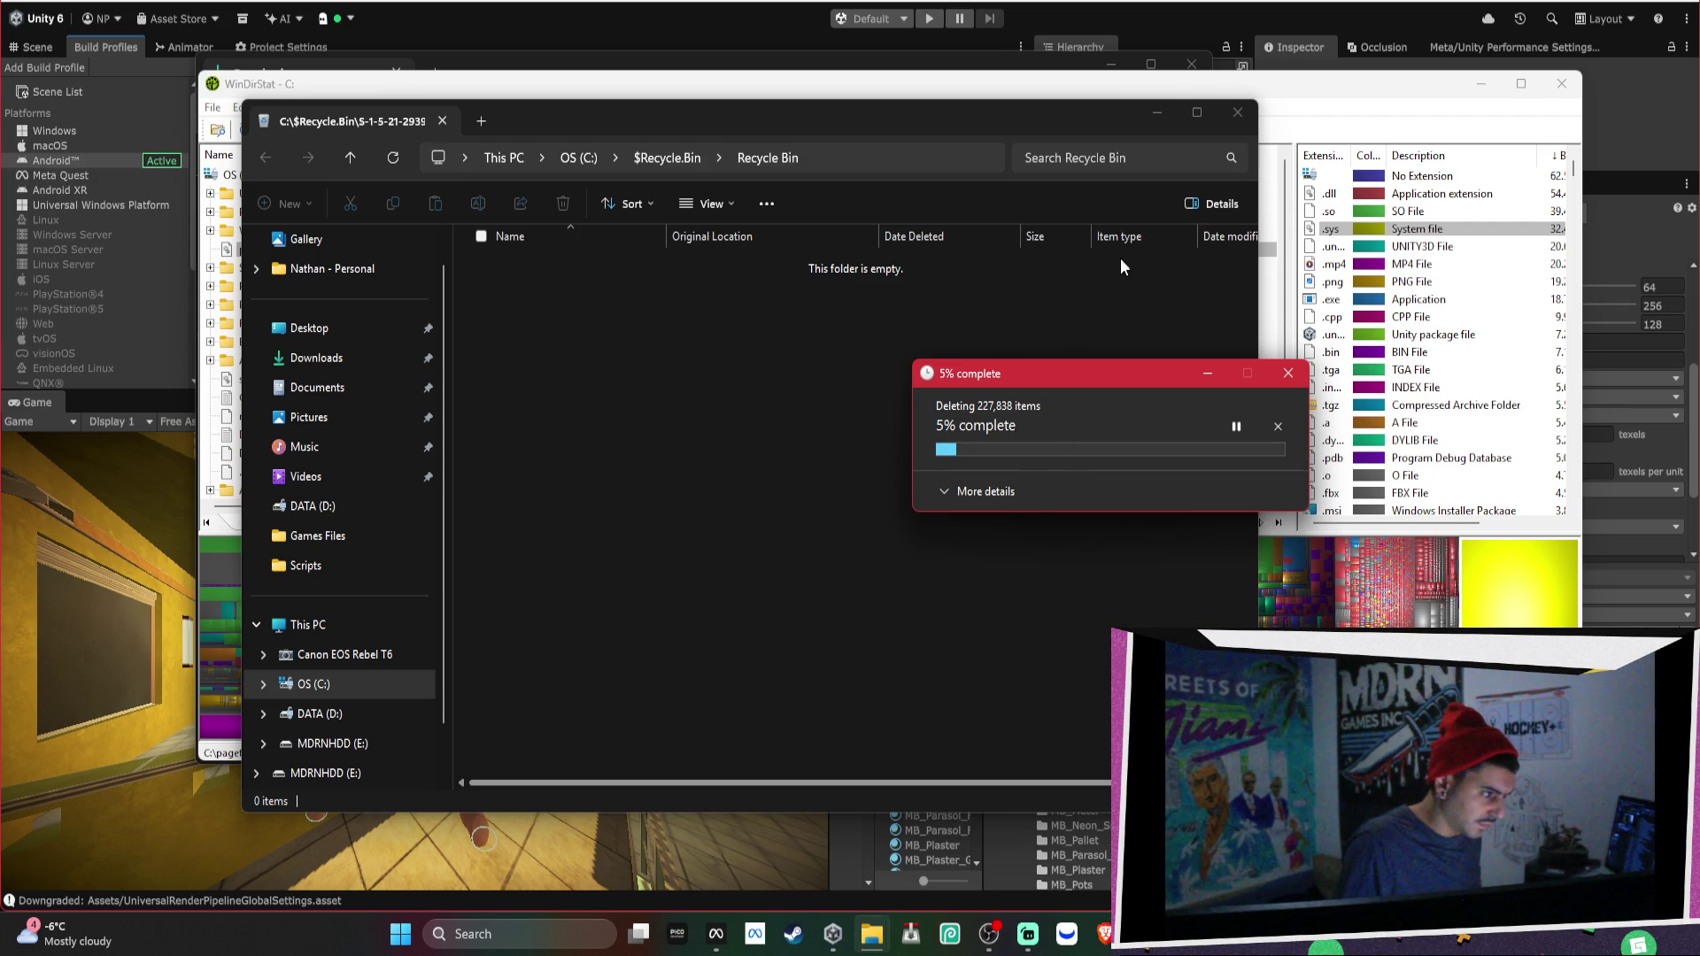
{"action": "left_click", "coordinate": [1238, 115]}
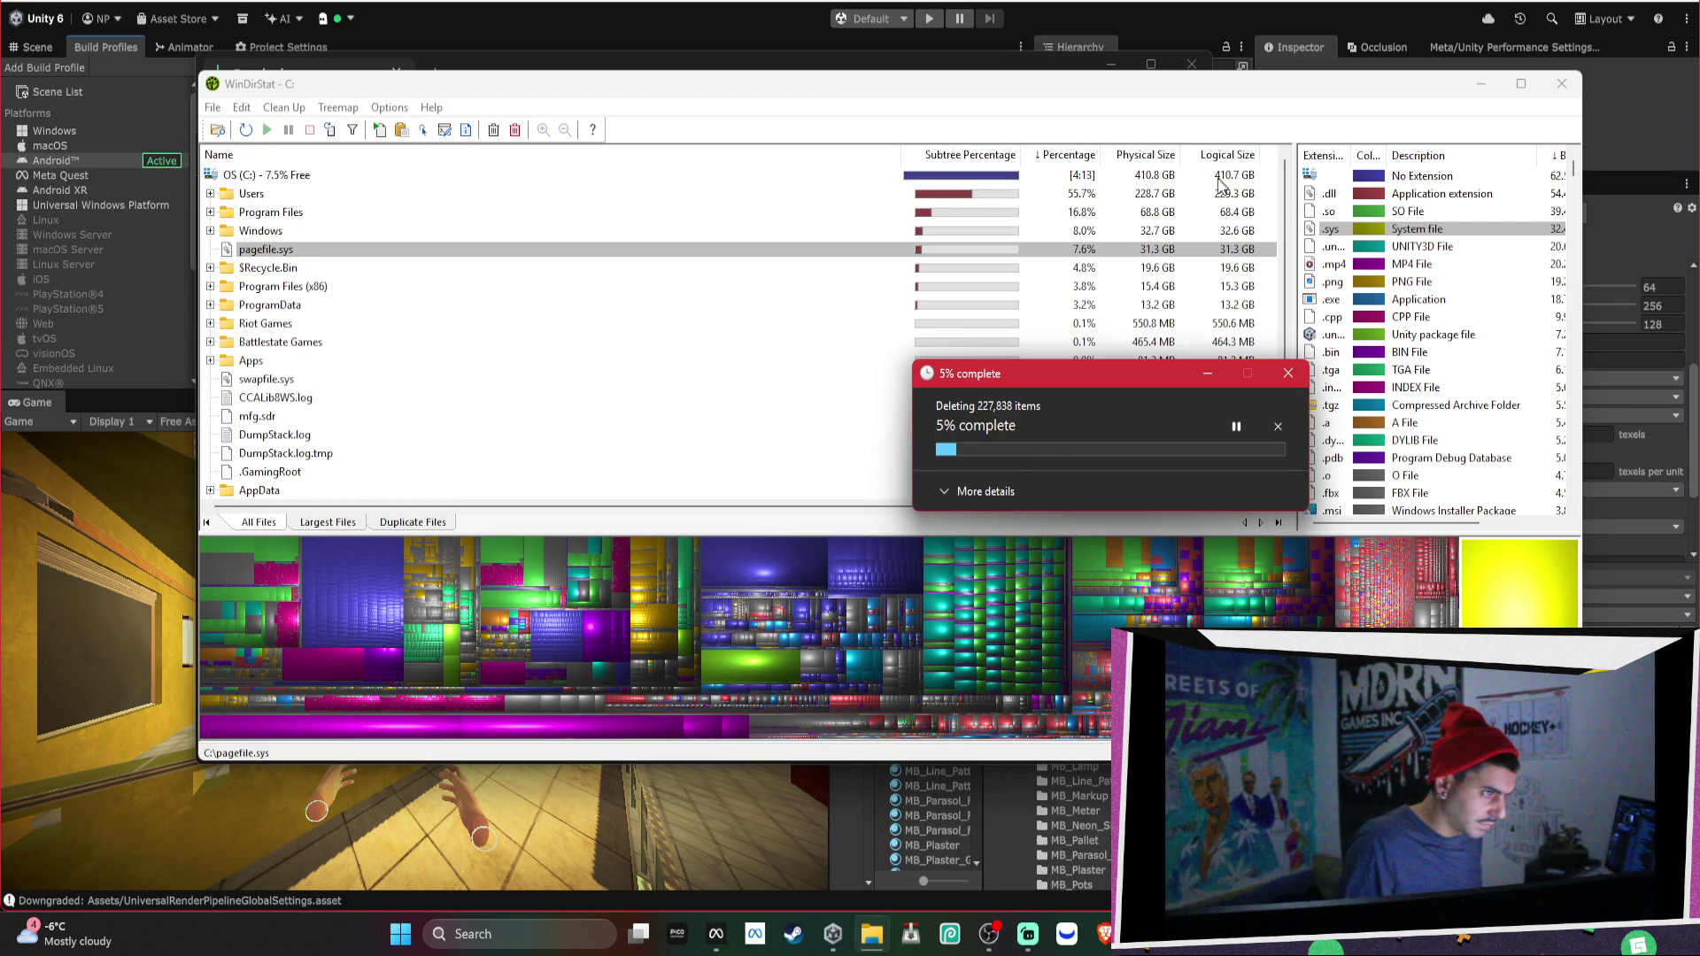
Select OS (C:) and rescan it with F5 so the Recycle Bin shows 7.1 KB.
{"action": "left_click", "coordinate": [276, 176]}
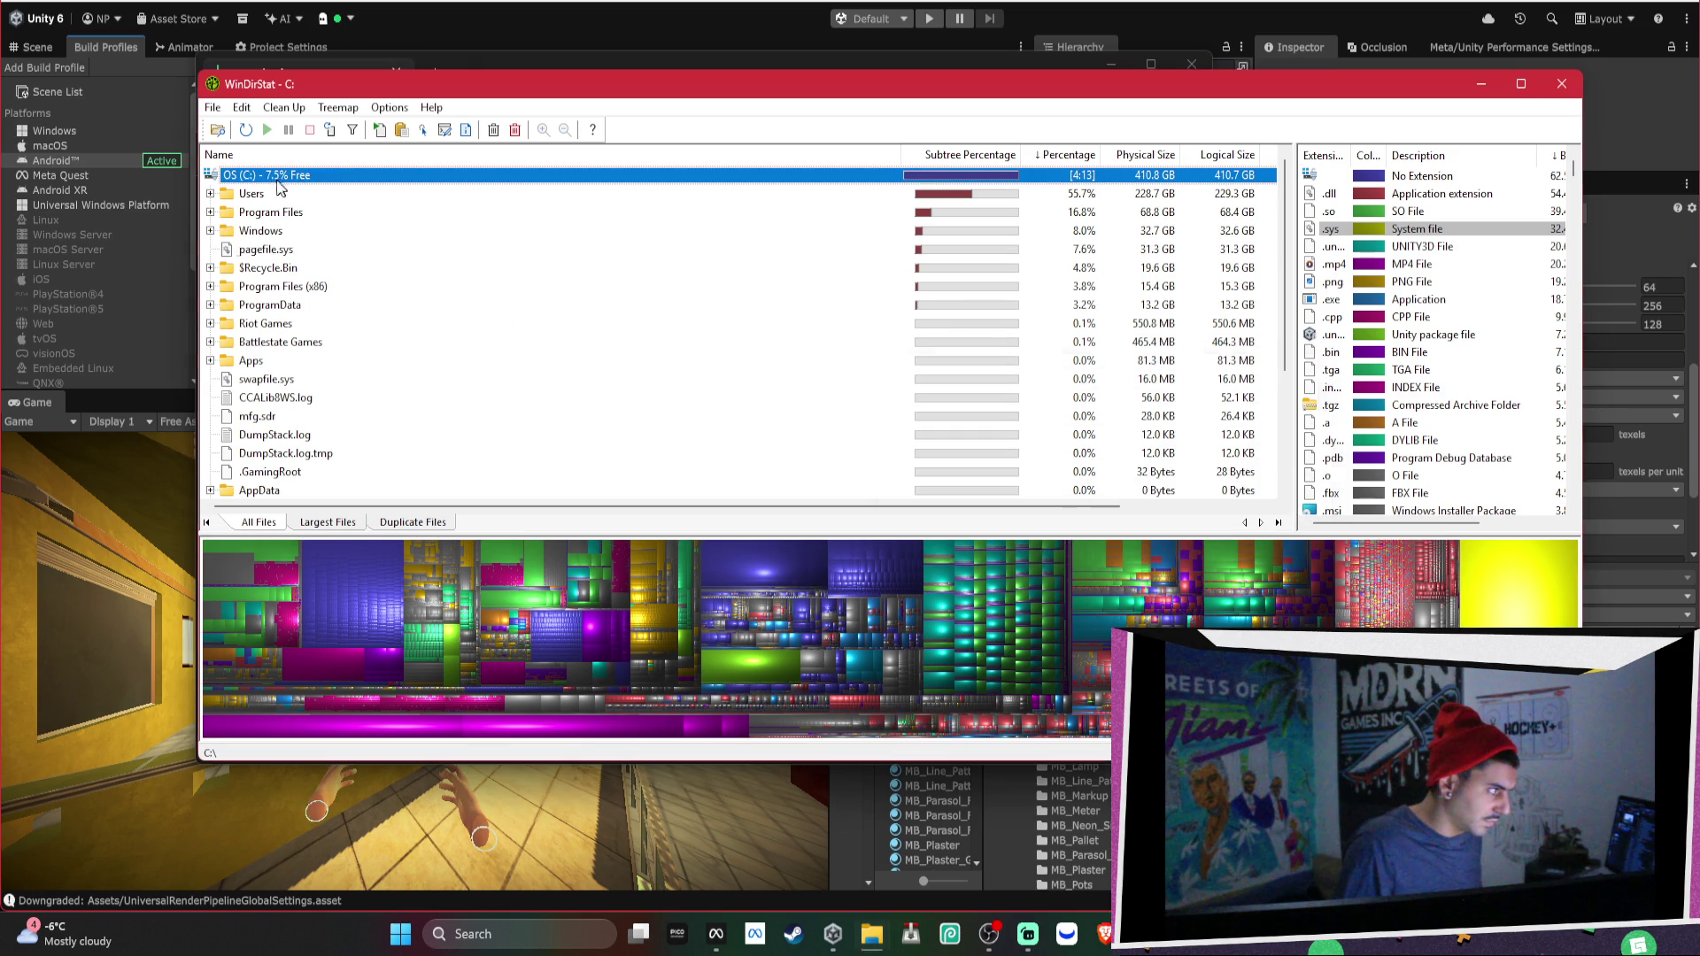
{"action": "right_click", "coordinate": [276, 177]}
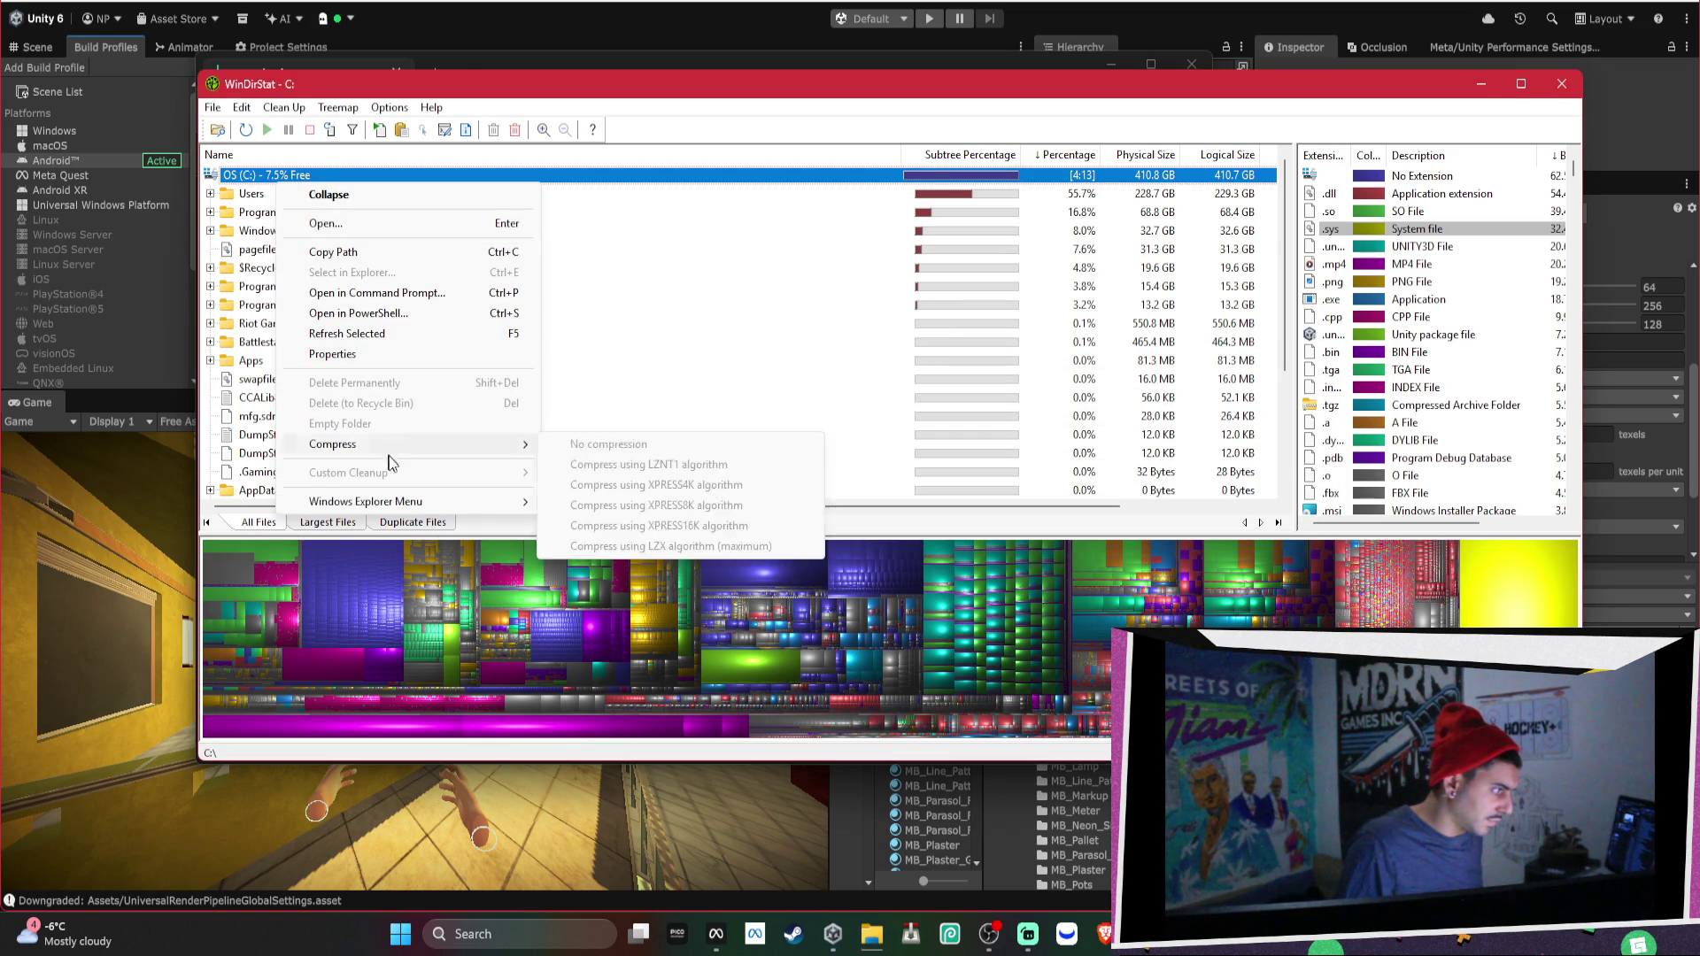
{"action": "left_click", "coordinate": [421, 174]}
{"action": "key", "text": "F9"}
{"action": "key", "text": "F8"}
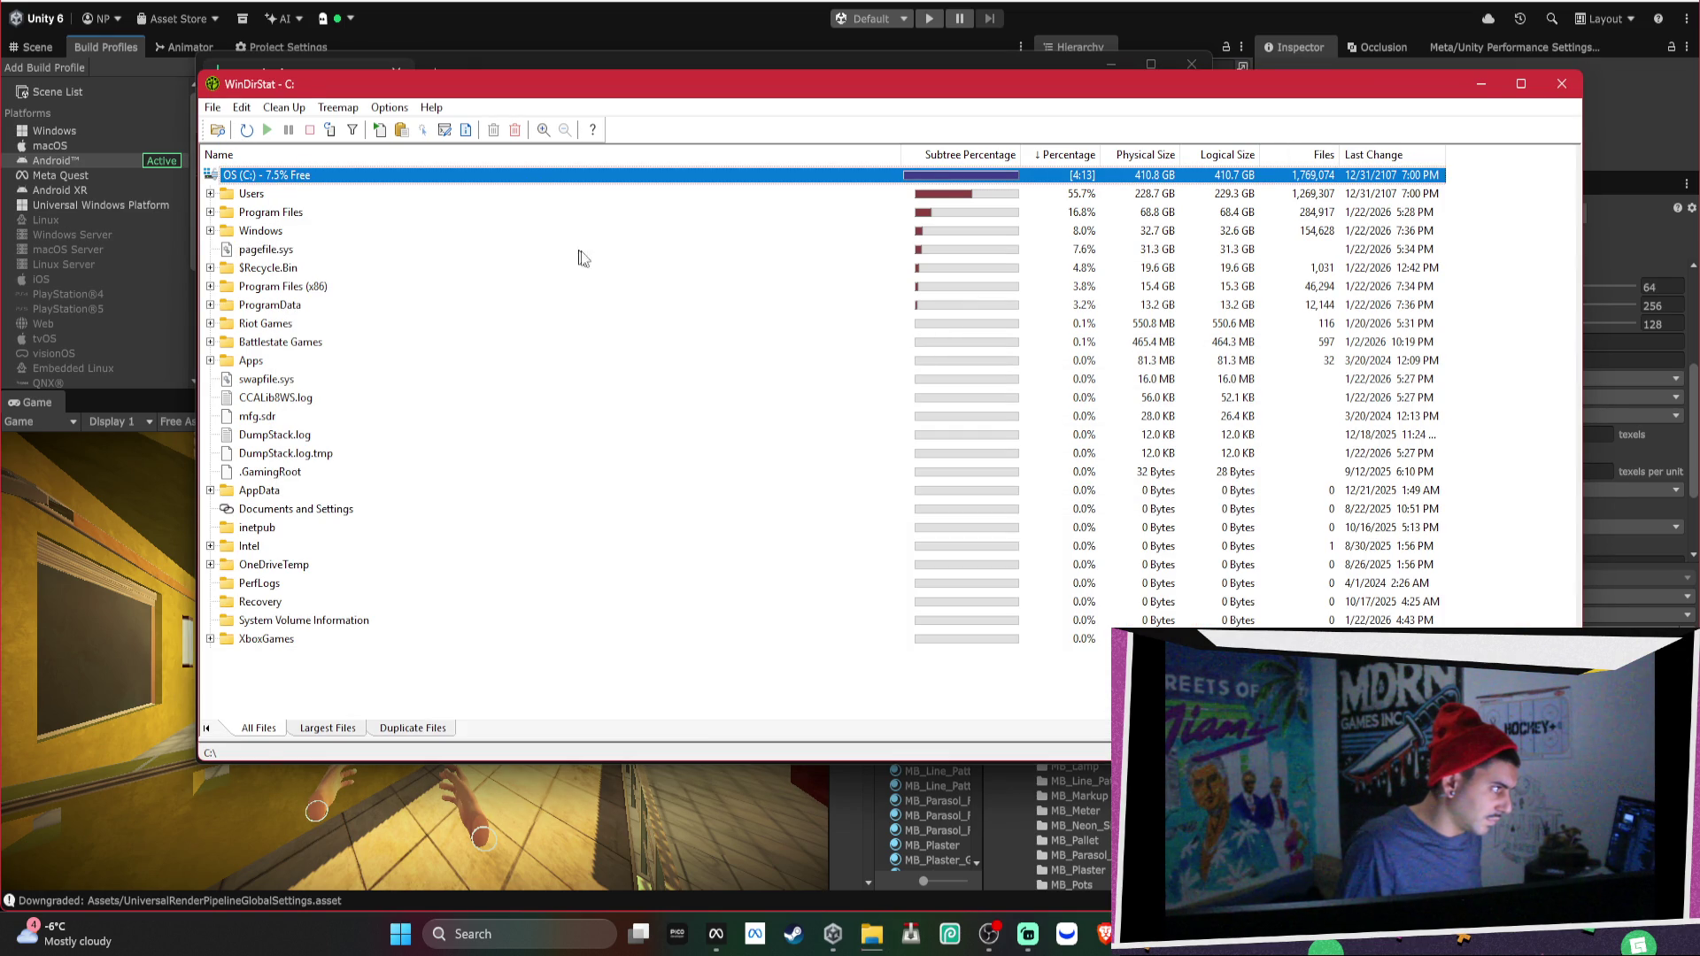
{"action": "key", "text": "F5"}
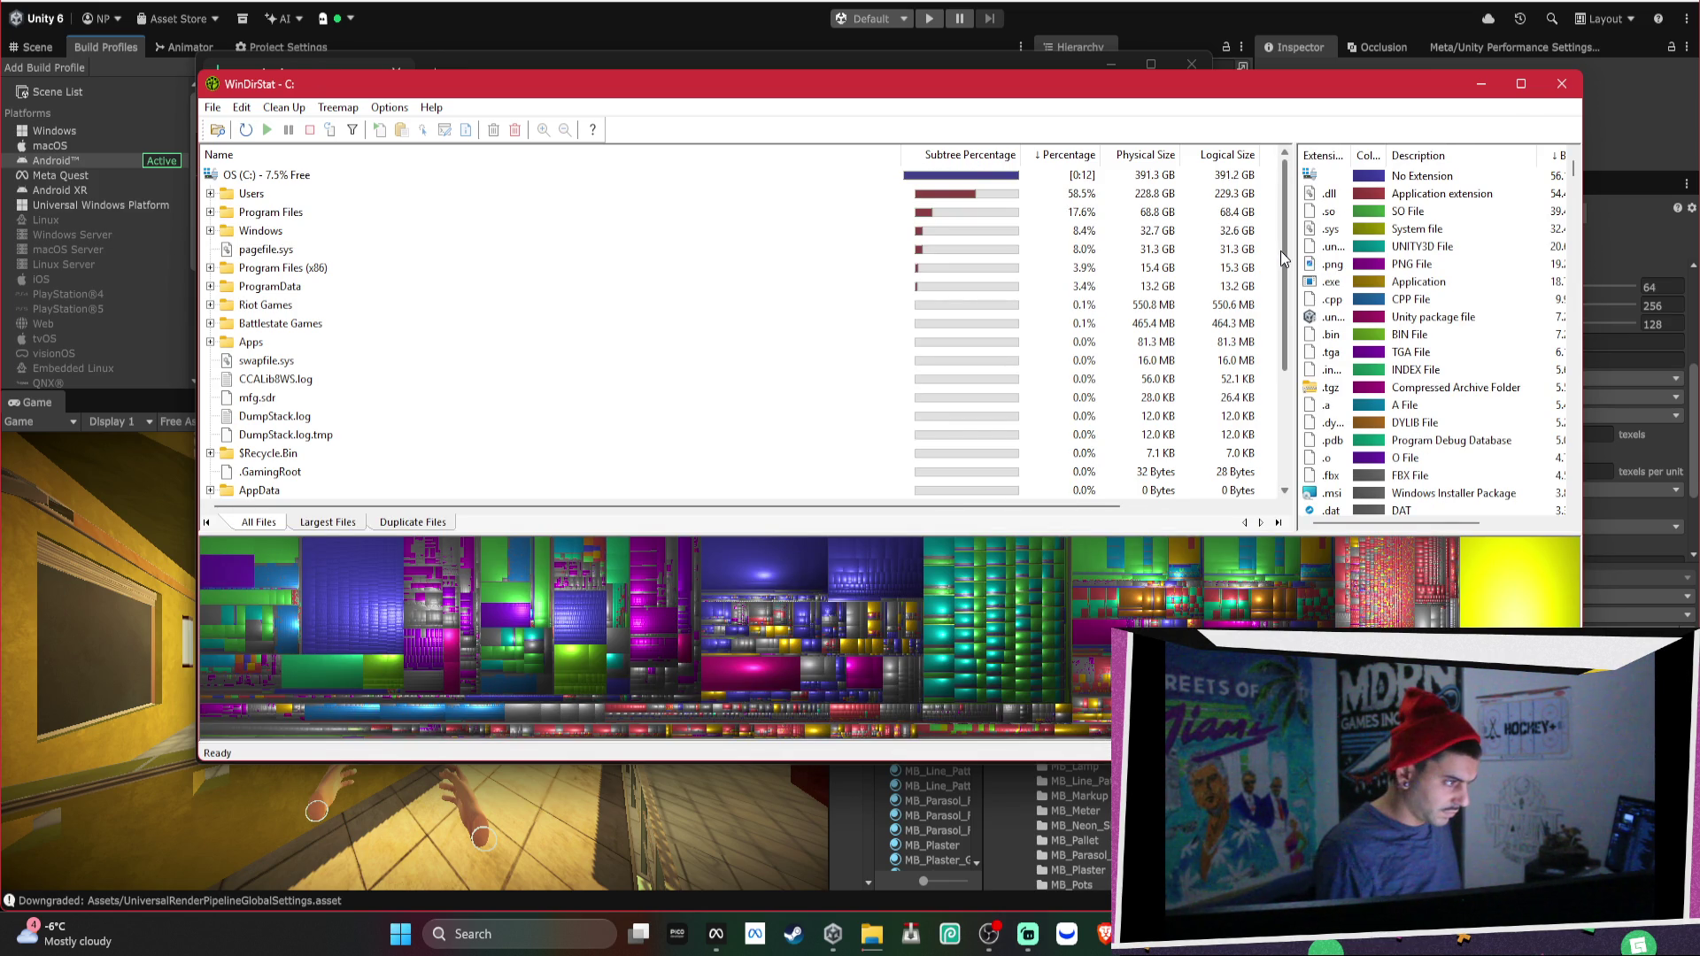
Expand Users, the home folder and AppData in the WinDirStat tree.
{"action": "left_click", "coordinate": [439, 215]}
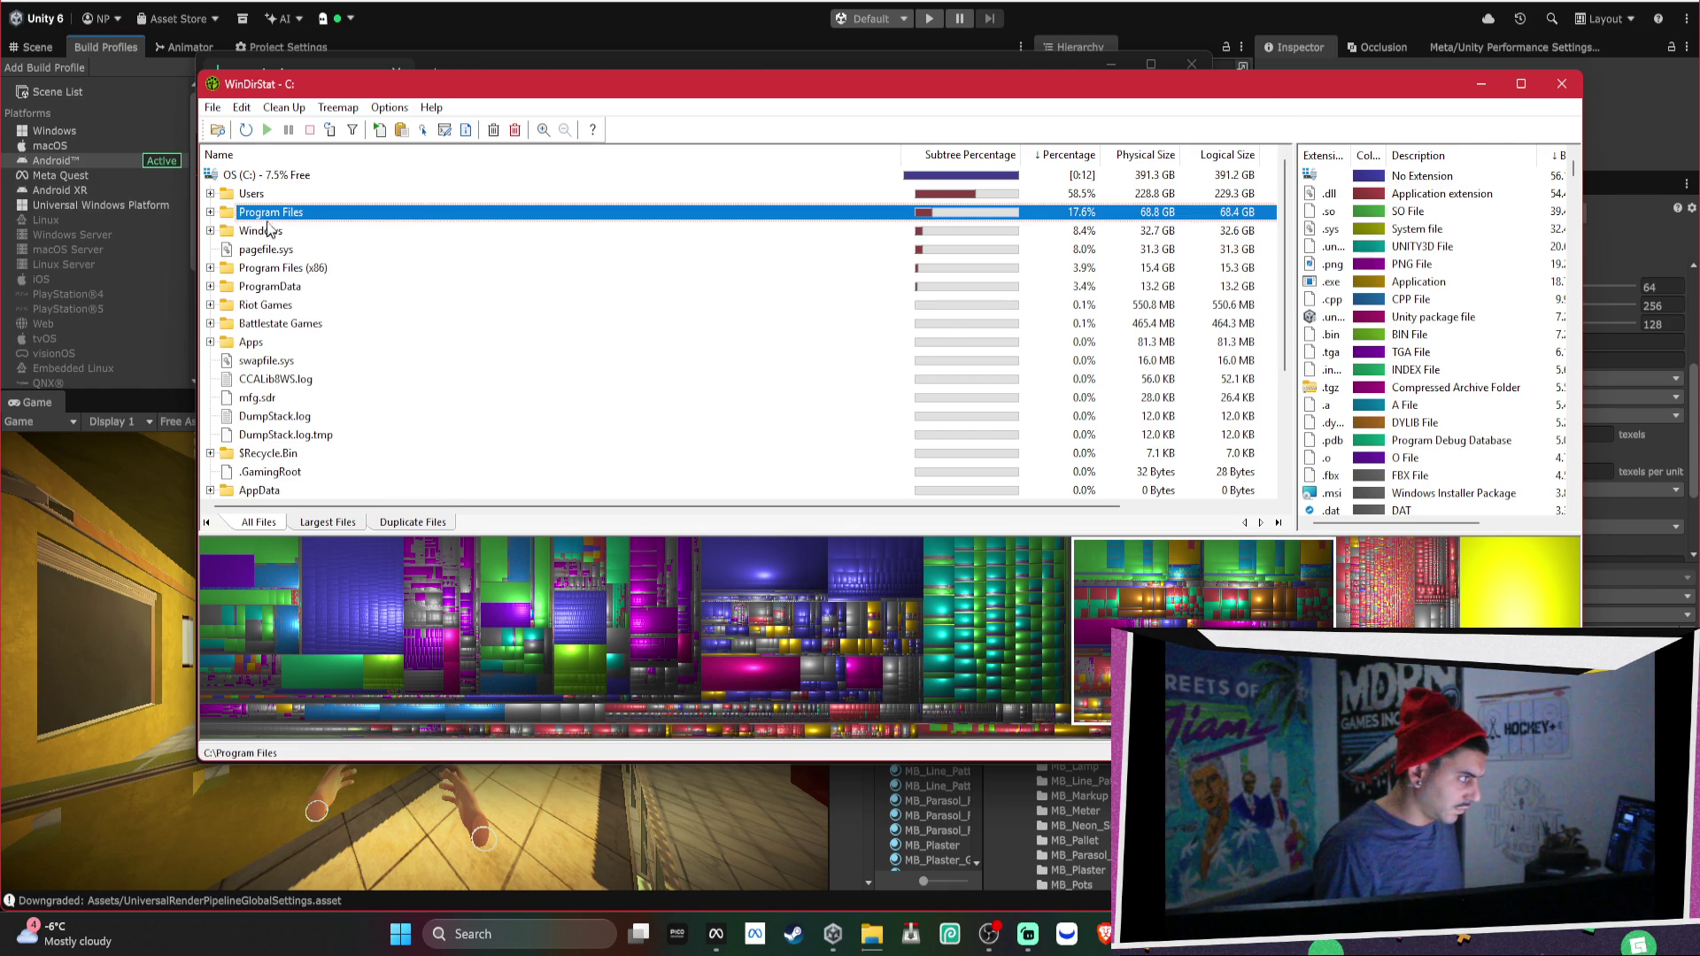
{"action": "left_click", "coordinate": [211, 214]}
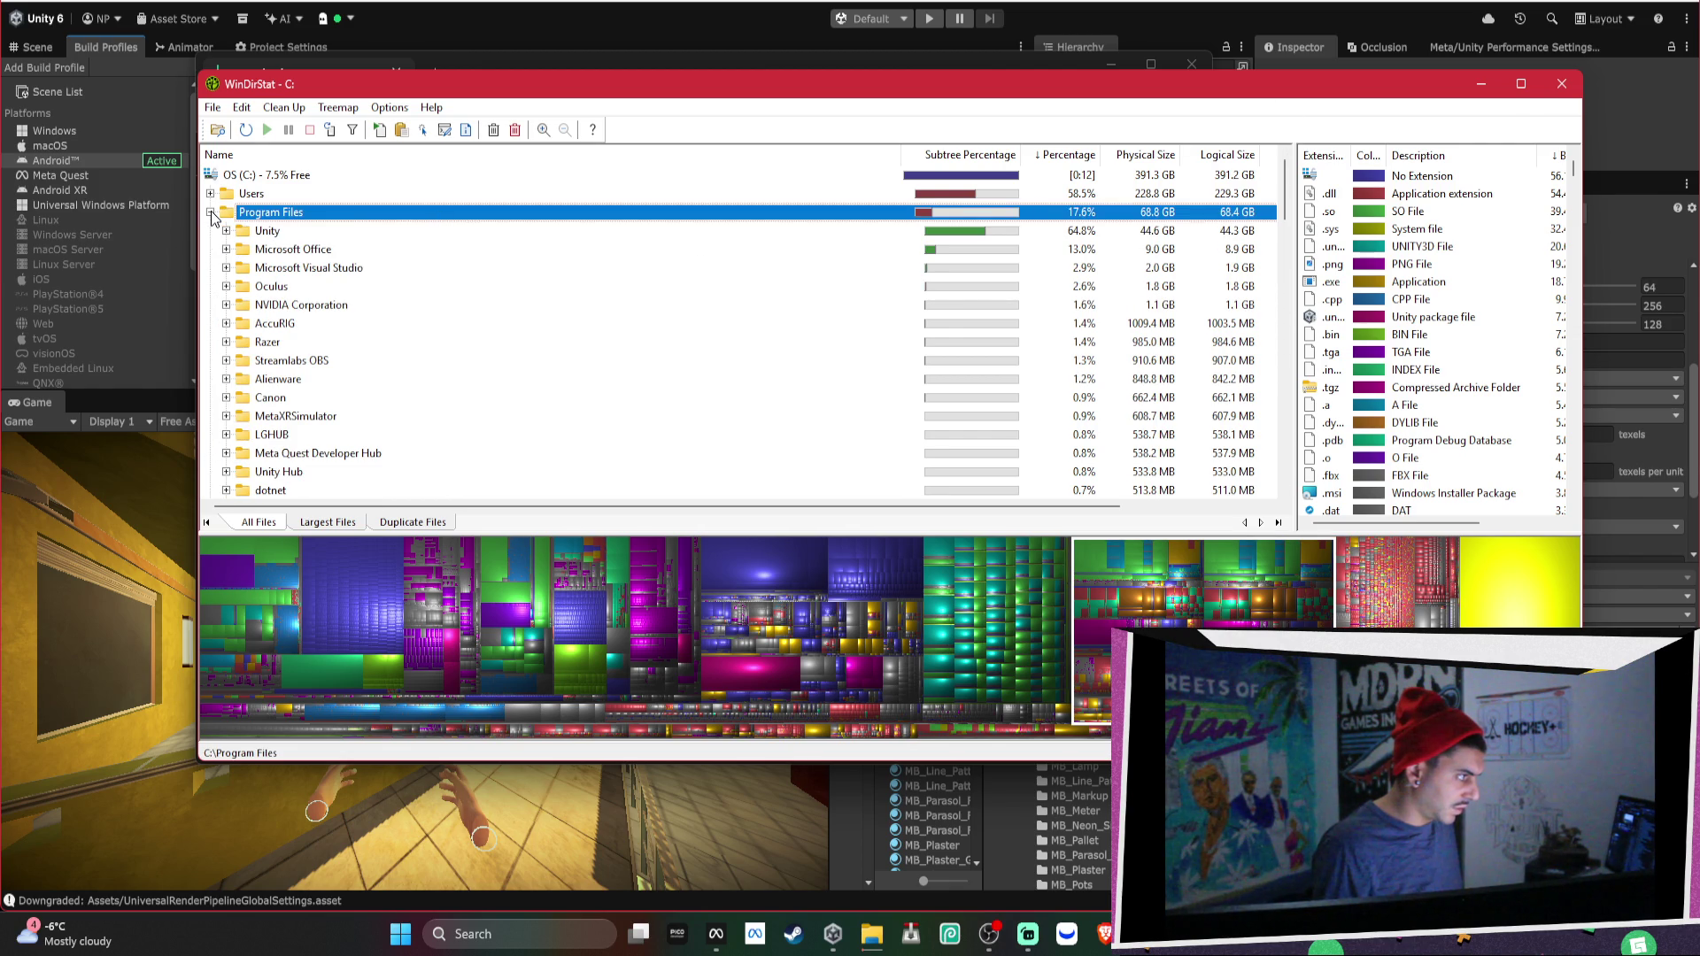
{"action": "left_click", "coordinate": [211, 213]}
{"action": "left_click", "coordinate": [211, 194]}
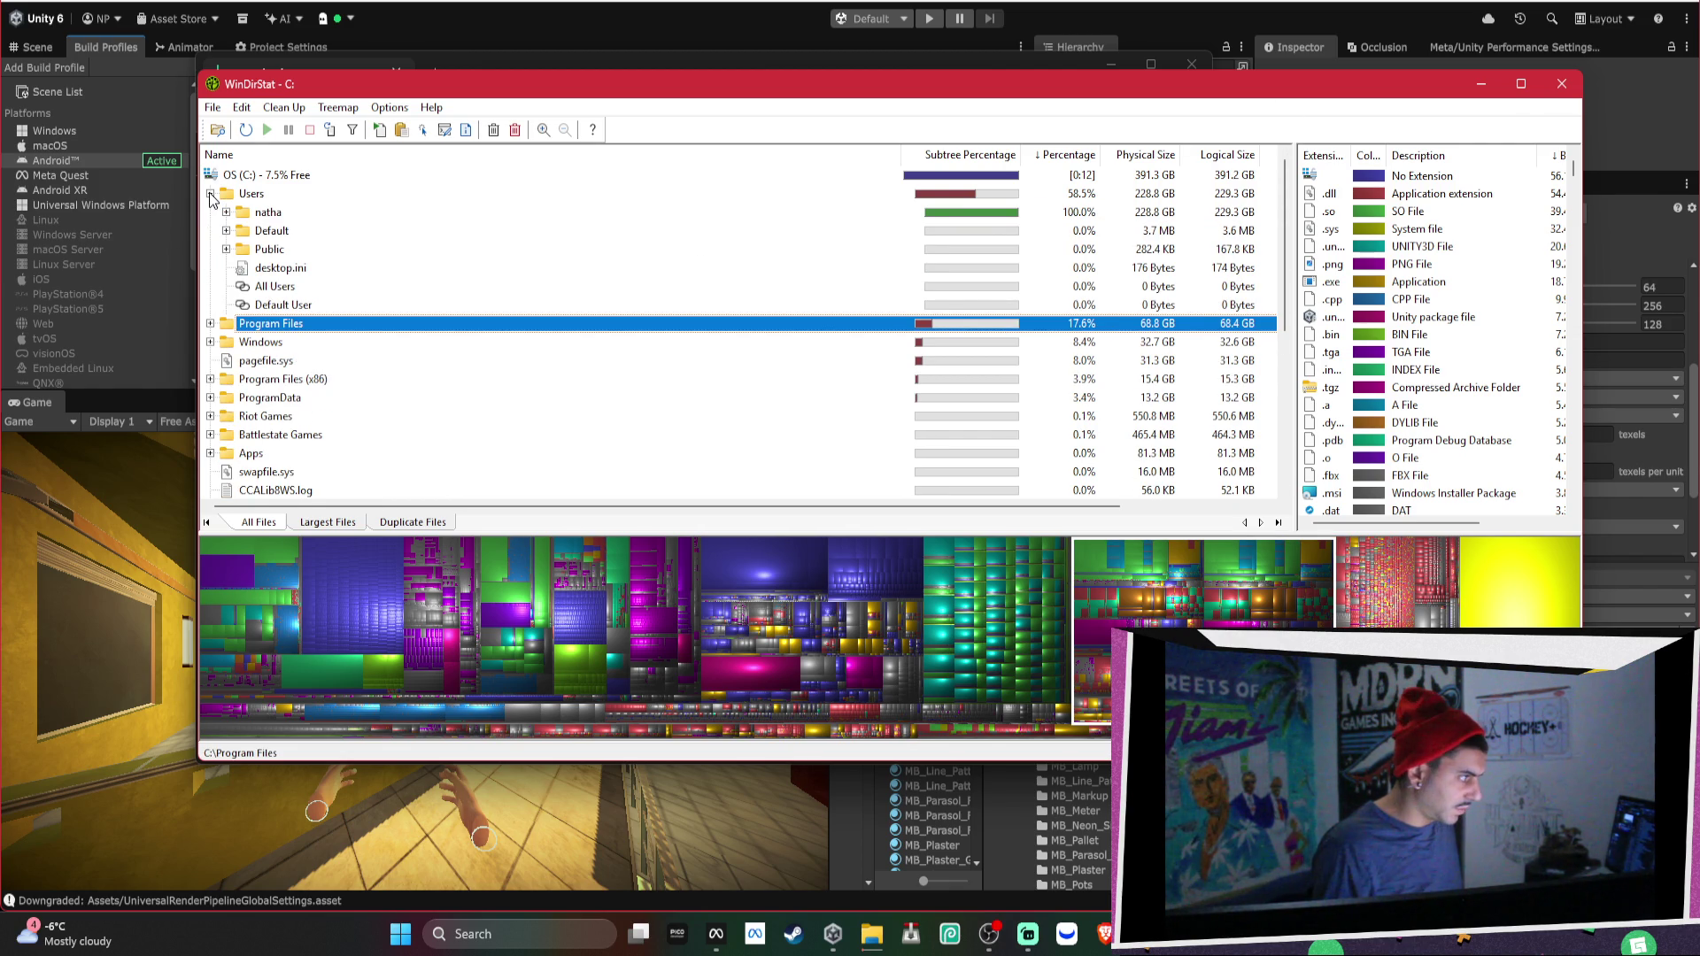
{"action": "left_click", "coordinate": [244, 214]}
{"action": "left_click", "coordinate": [227, 213]}
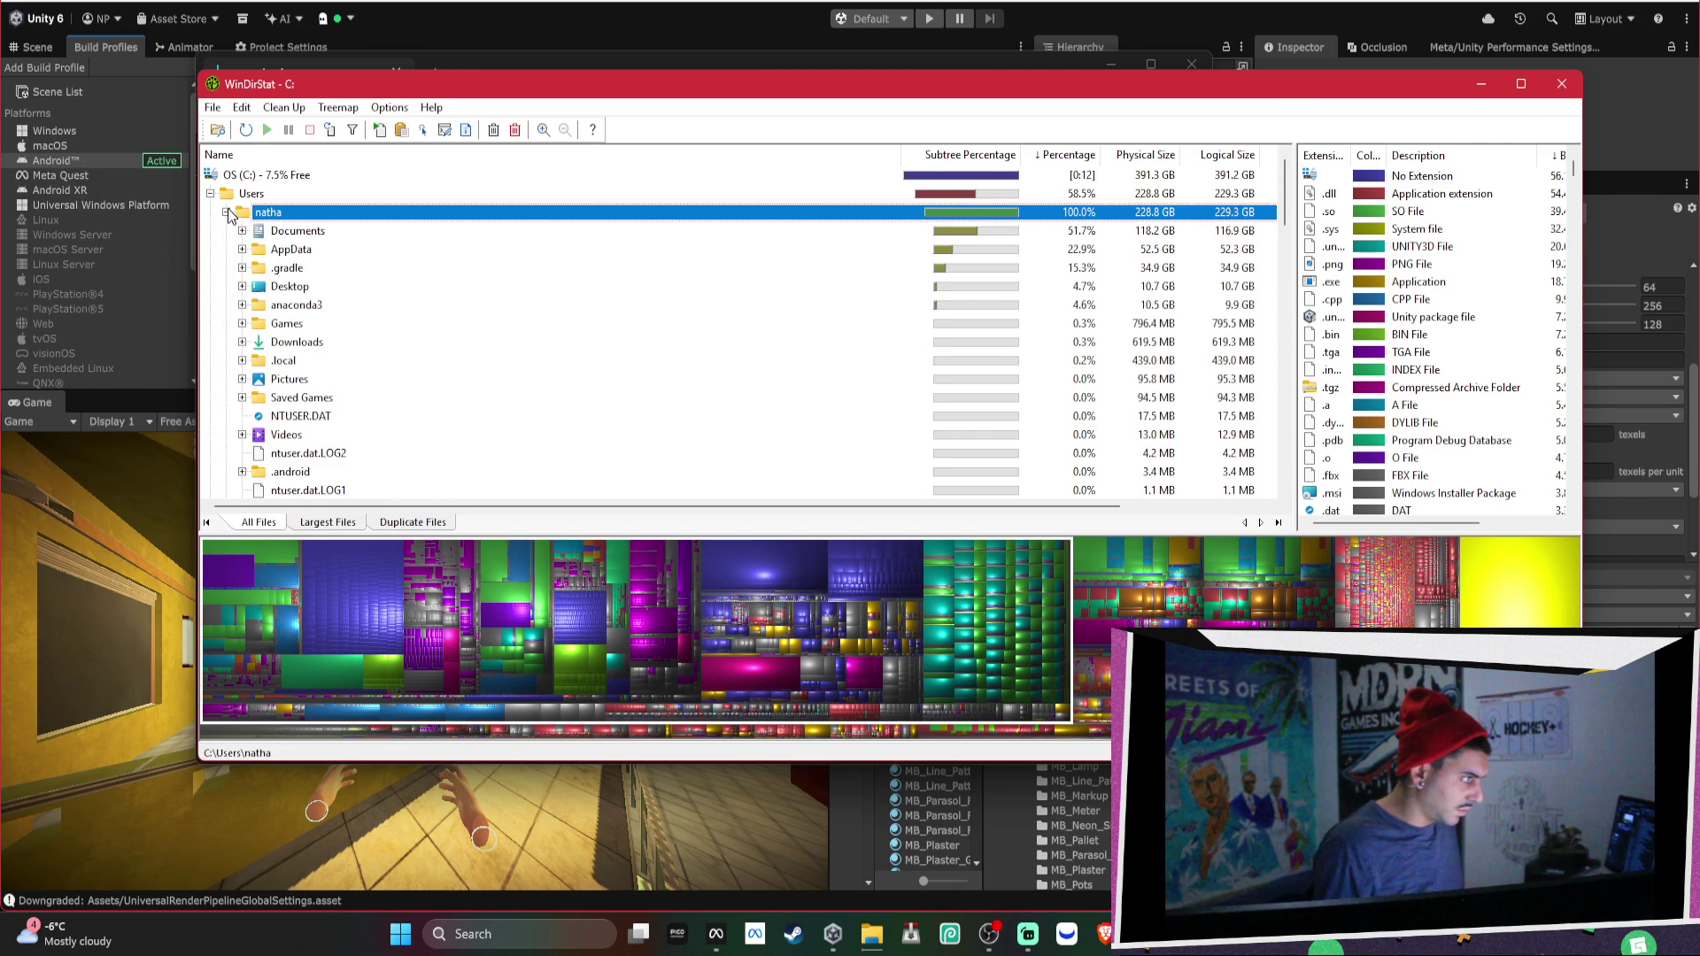
{"action": "left_click", "coordinate": [276, 251]}
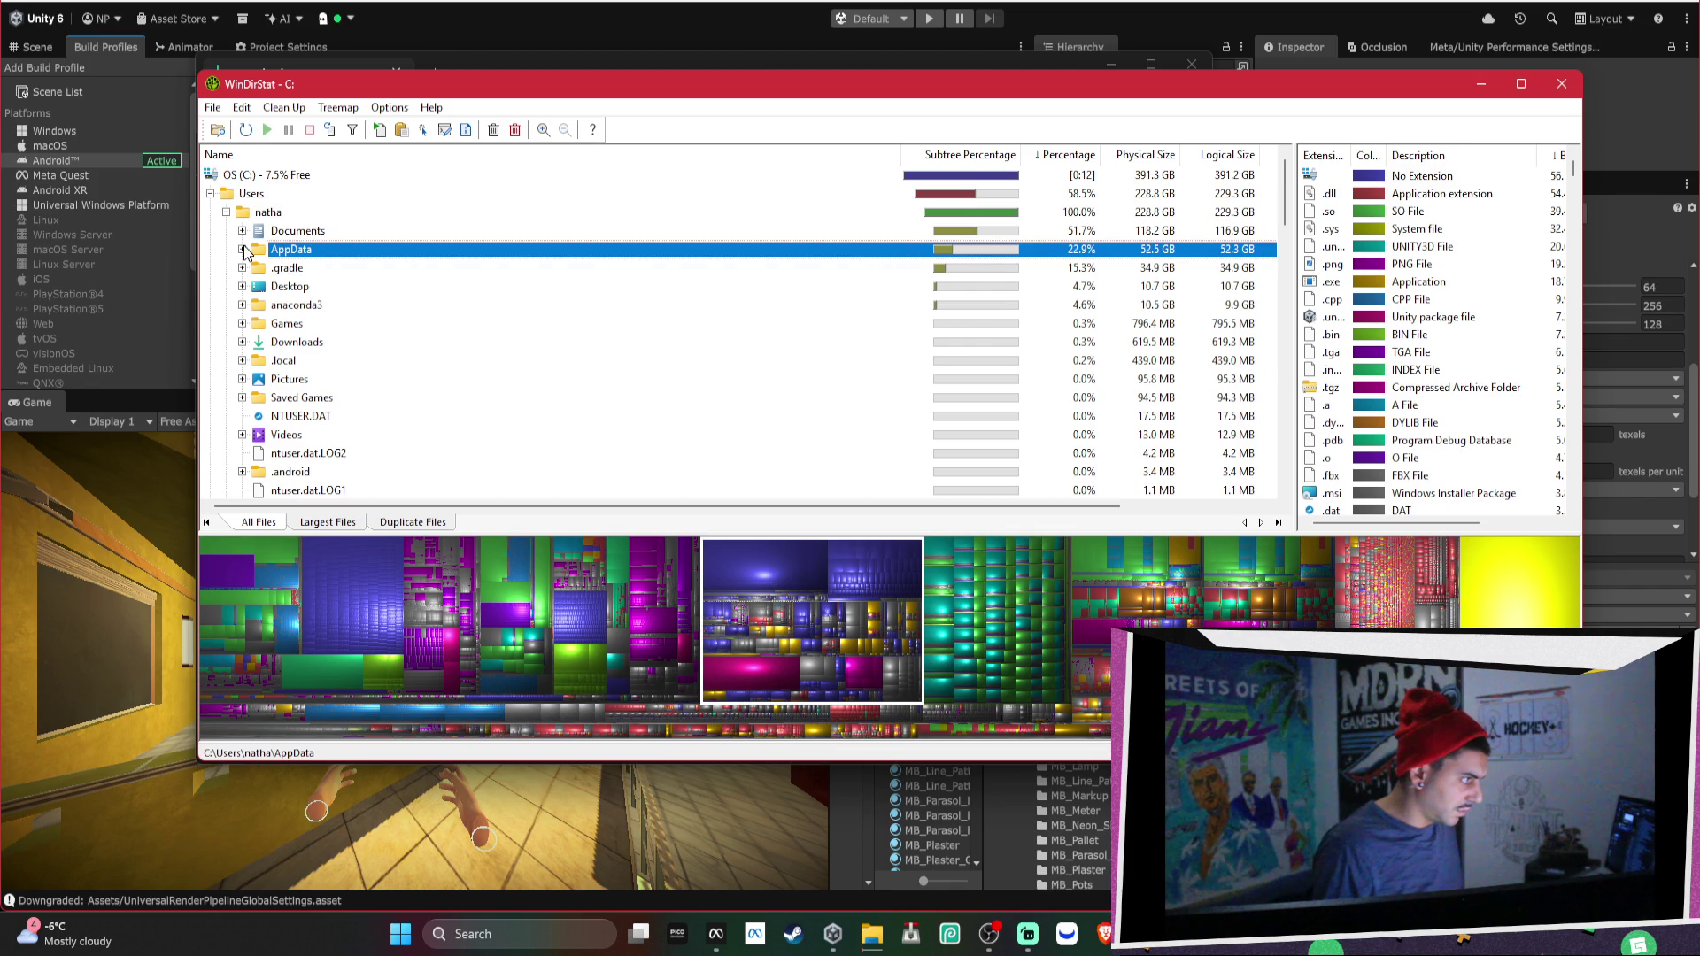
{"action": "left_click", "coordinate": [242, 249]}
Check Roaming and slobs-client, then expand Local and its Packages folder.
{"action": "left_click", "coordinate": [317, 273]}
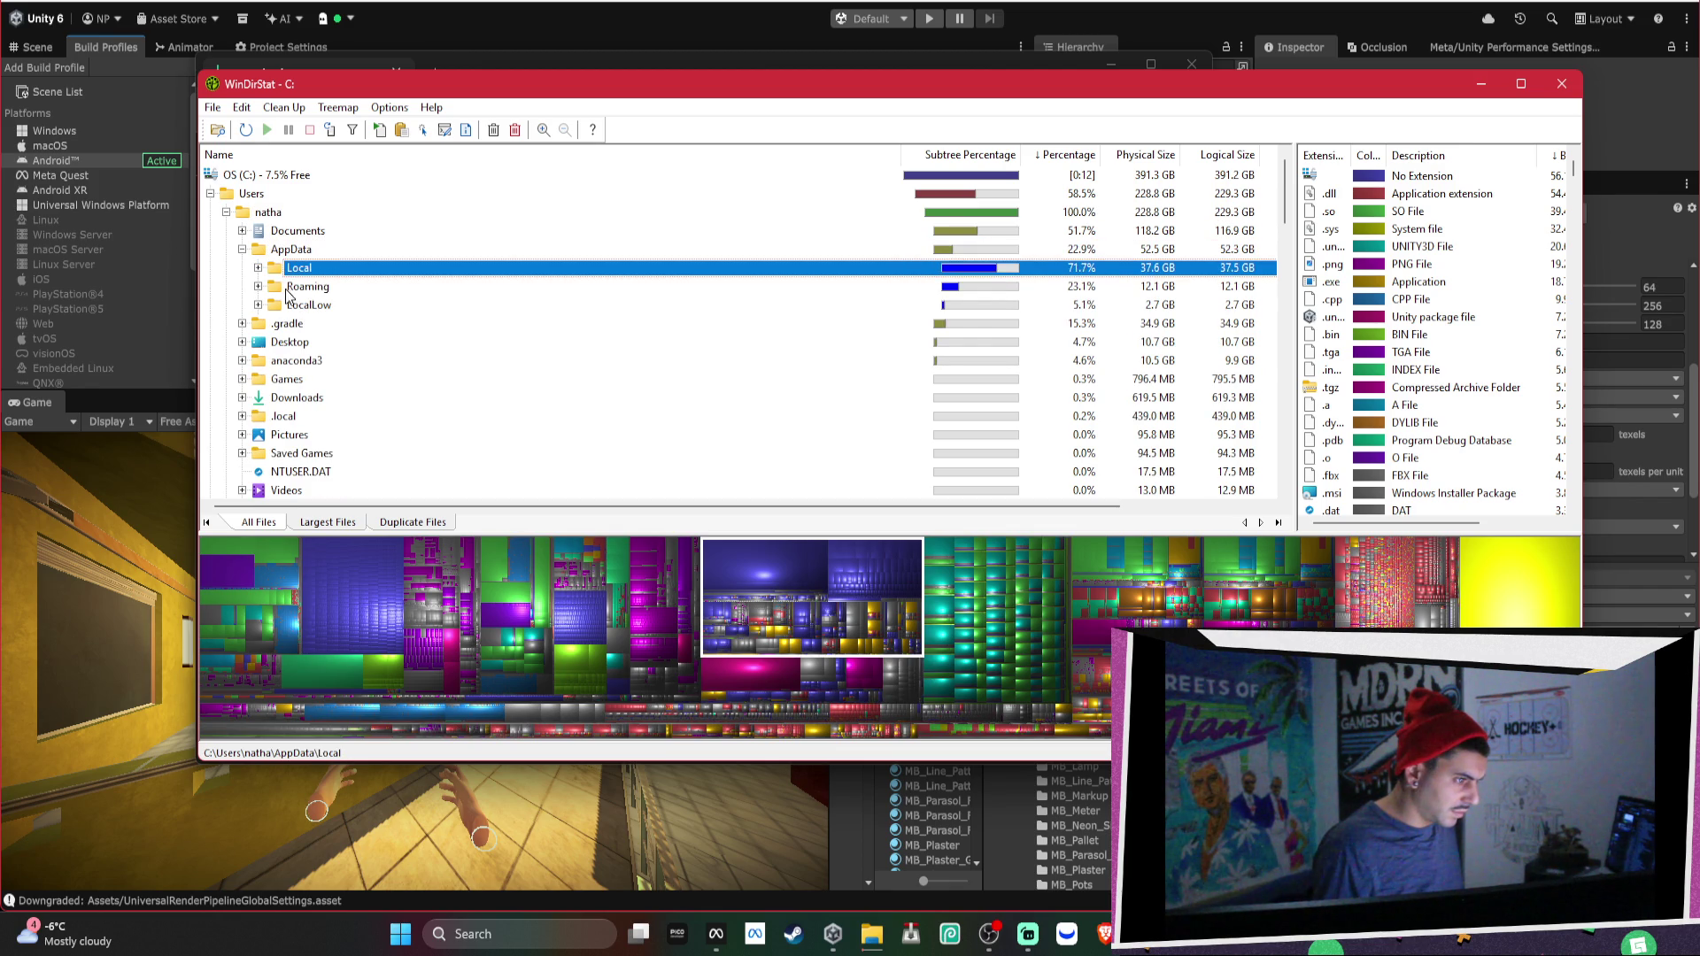
{"action": "left_click", "coordinate": [286, 288]}
{"action": "left_click", "coordinate": [257, 286]}
{"action": "left_click", "coordinate": [312, 307]}
{"action": "left_click", "coordinate": [301, 323]}
{"action": "left_click", "coordinate": [258, 268]}
{"action": "left_click", "coordinate": [324, 288]}
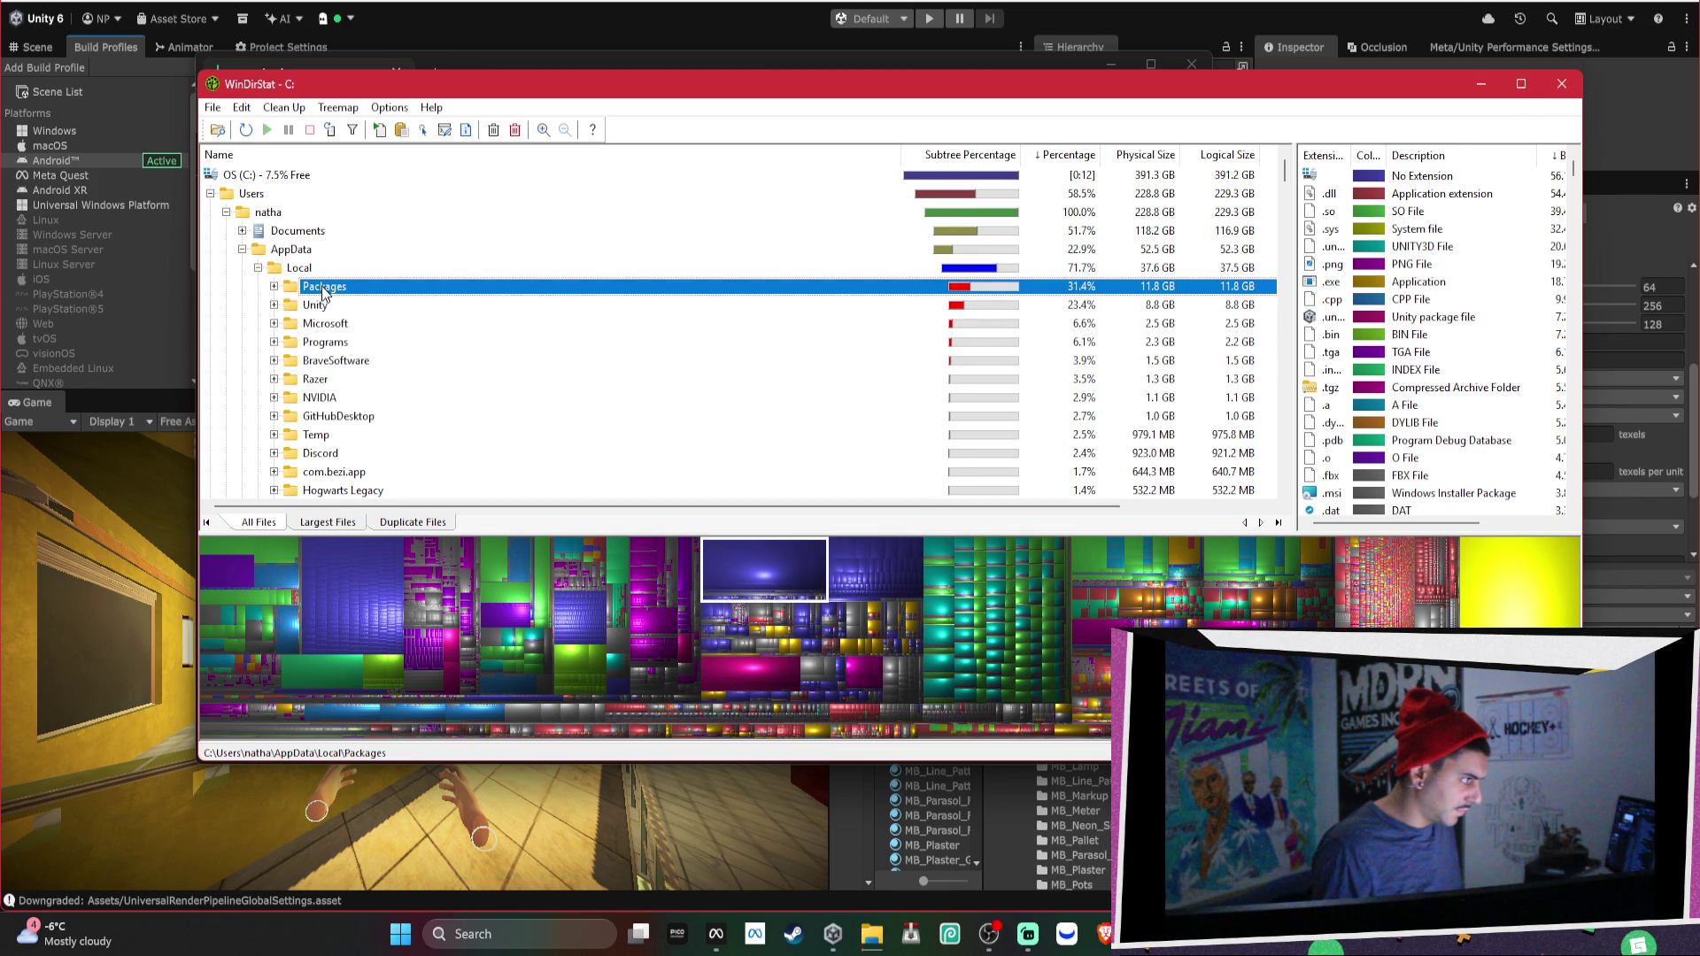
{"action": "left_click", "coordinate": [275, 288]}
Permanently delete the 10.7 GB Clipchamp.Clipchamp package folder.
{"action": "left_click", "coordinate": [801, 568]}
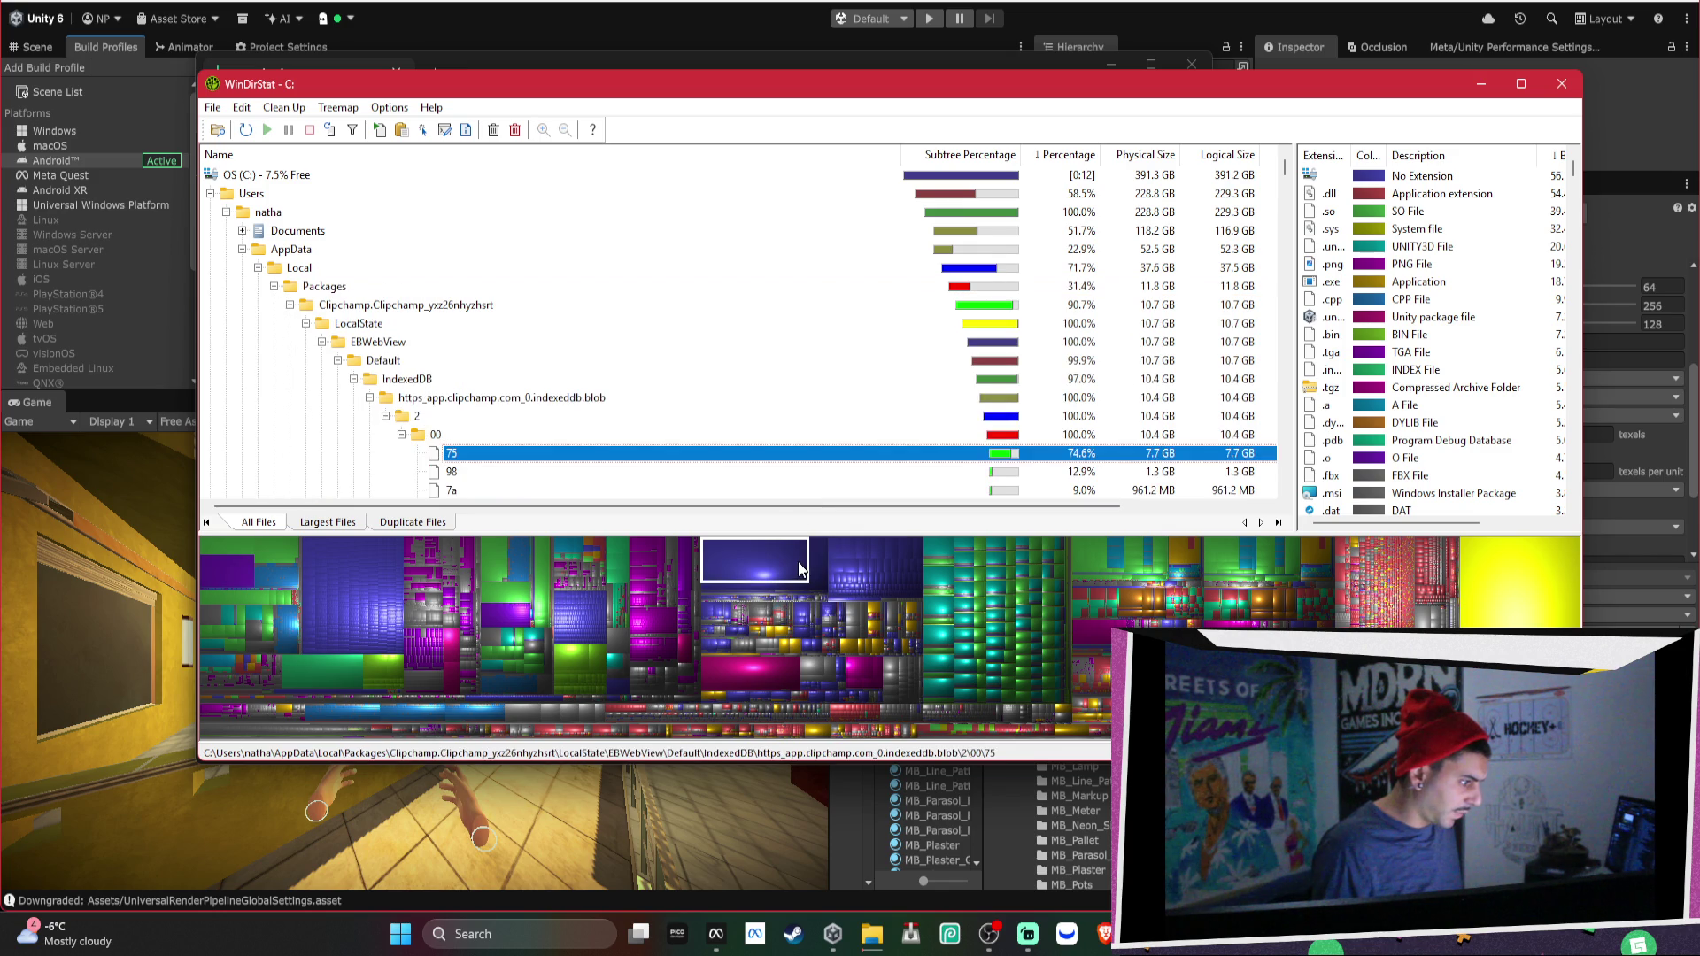
{"action": "scroll", "coordinate": [729, 429], "scroll_direction": "down", "scroll_amount": 3}
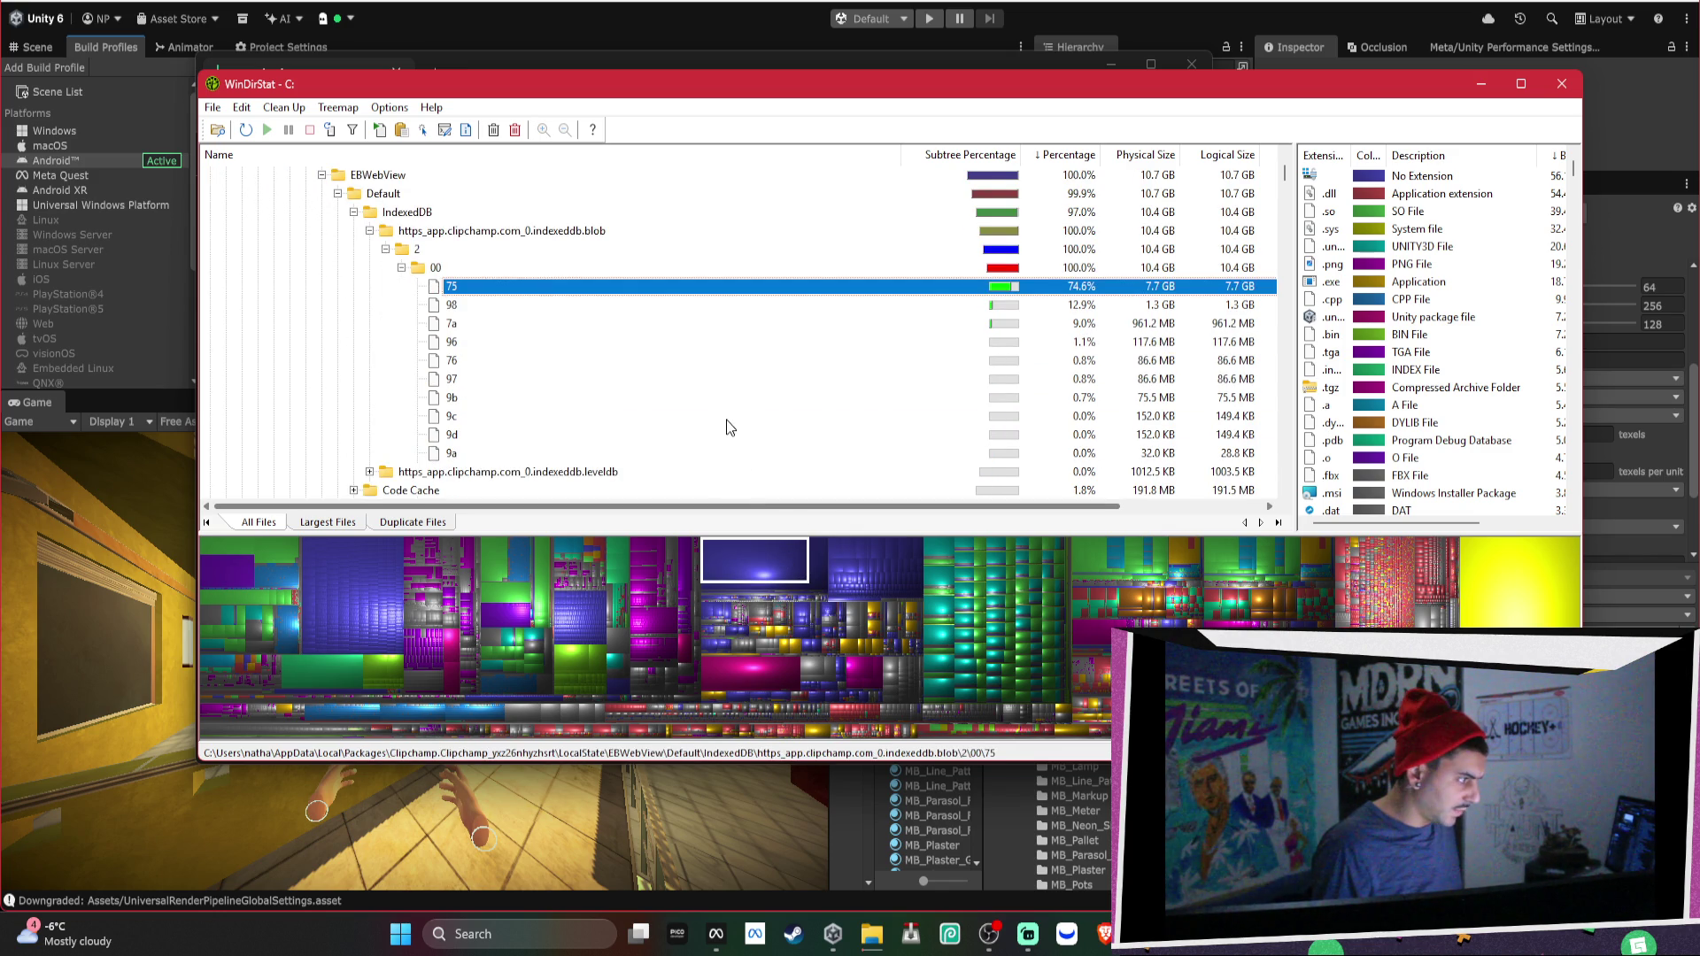
{"action": "scroll", "coordinate": [579, 267], "scroll_direction": "up", "scroll_amount": 1}
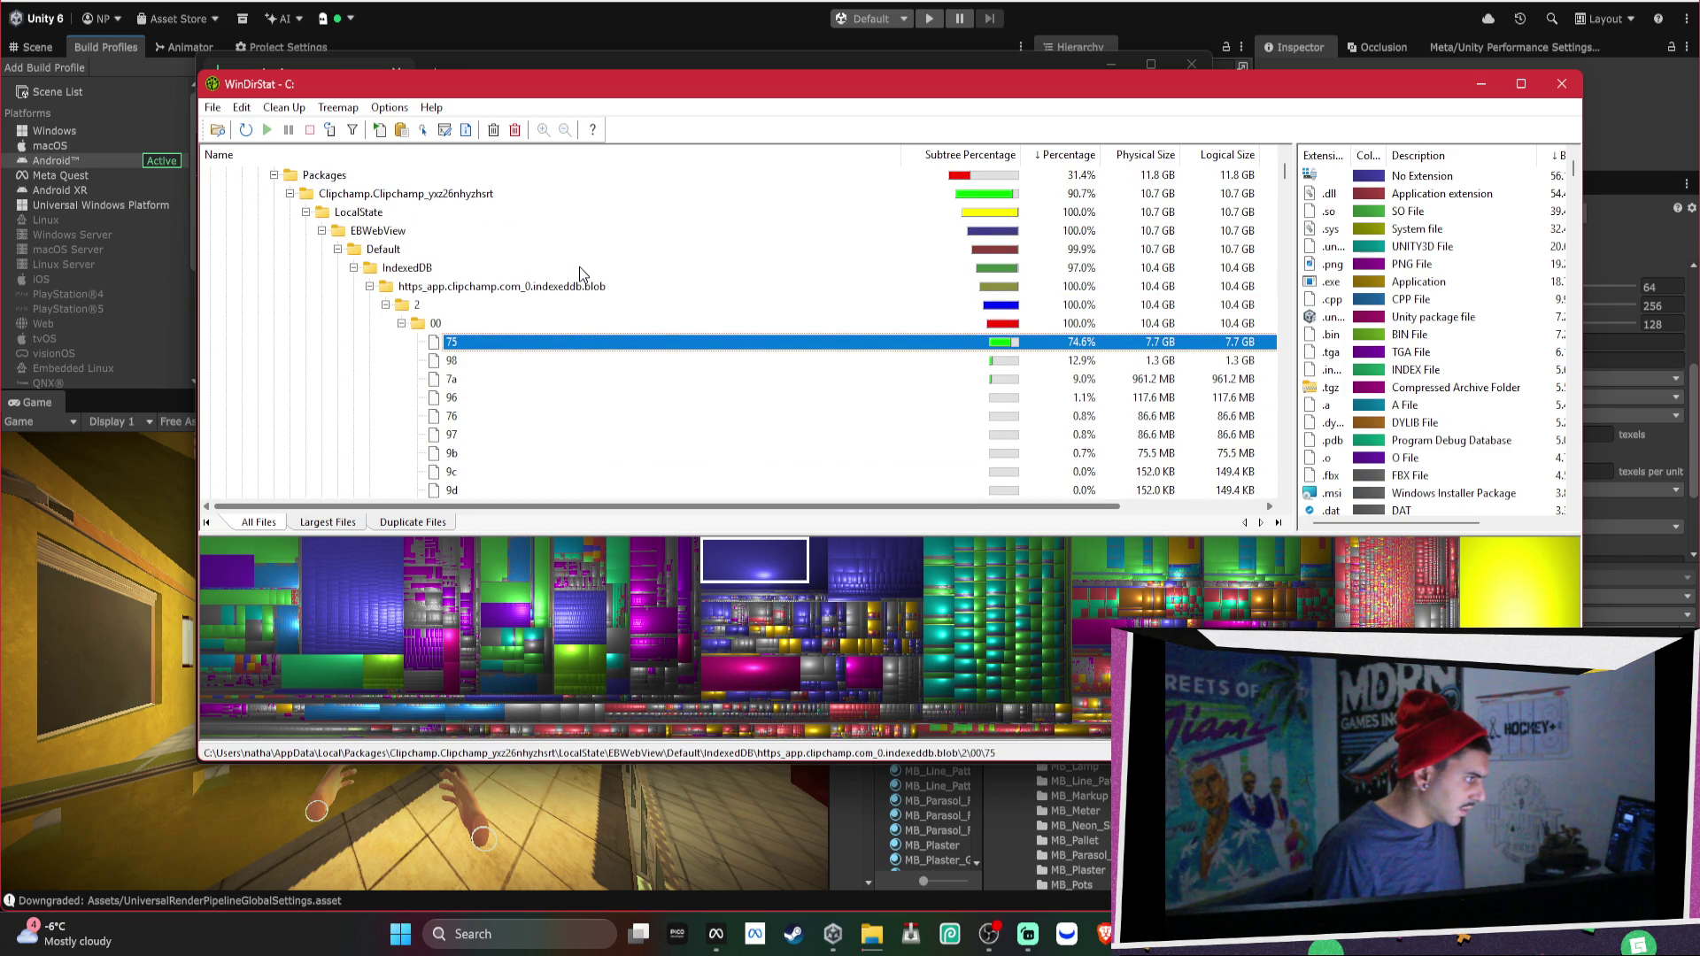
{"action": "right_click", "coordinate": [421, 202]}
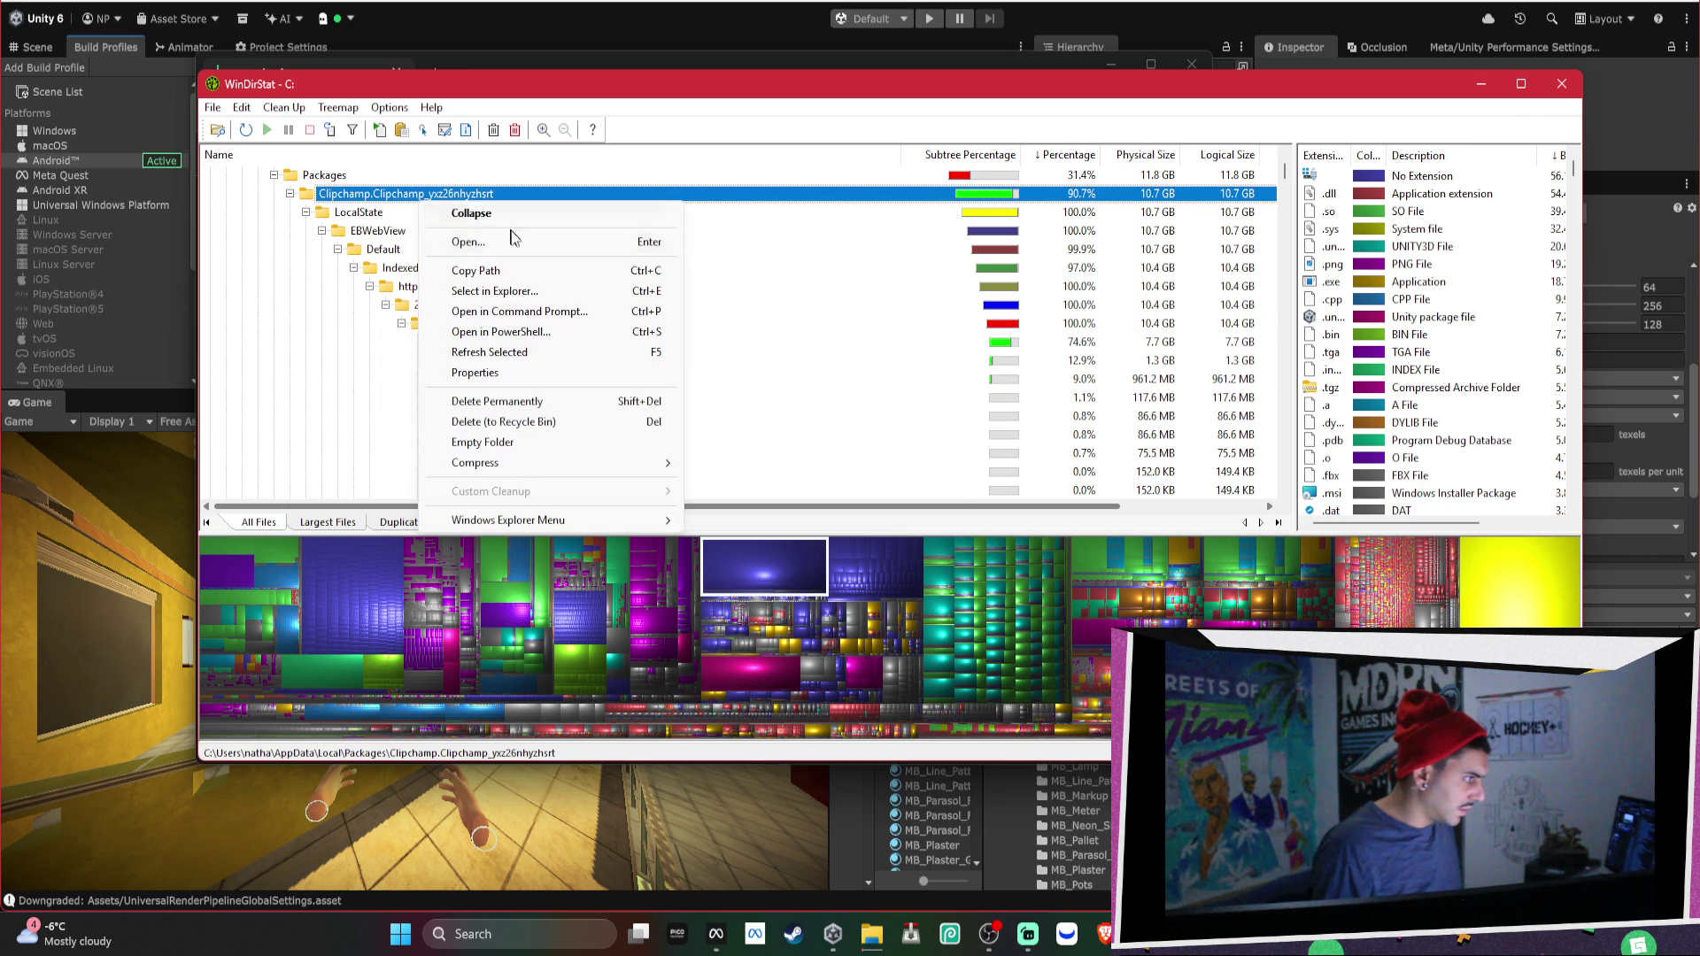
{"action": "left_click", "coordinate": [535, 403]}
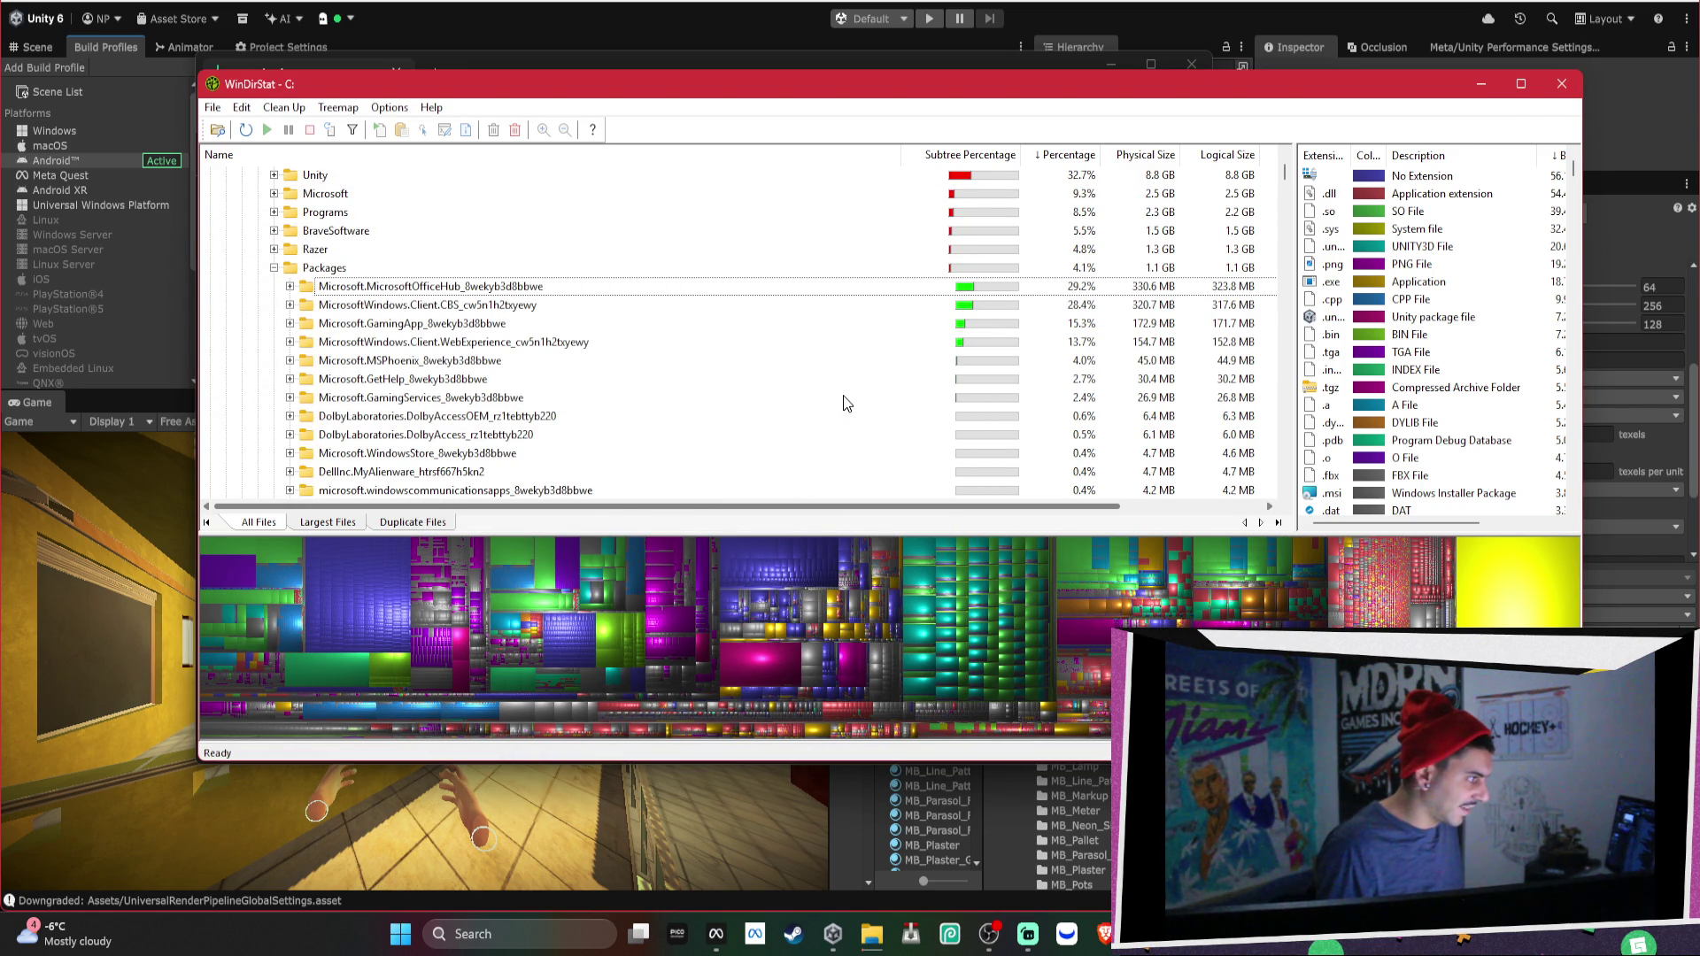
Close WinDirStat and the Downloads window, moving the deletion progress aside.
{"action": "left_click", "coordinate": [1564, 87]}
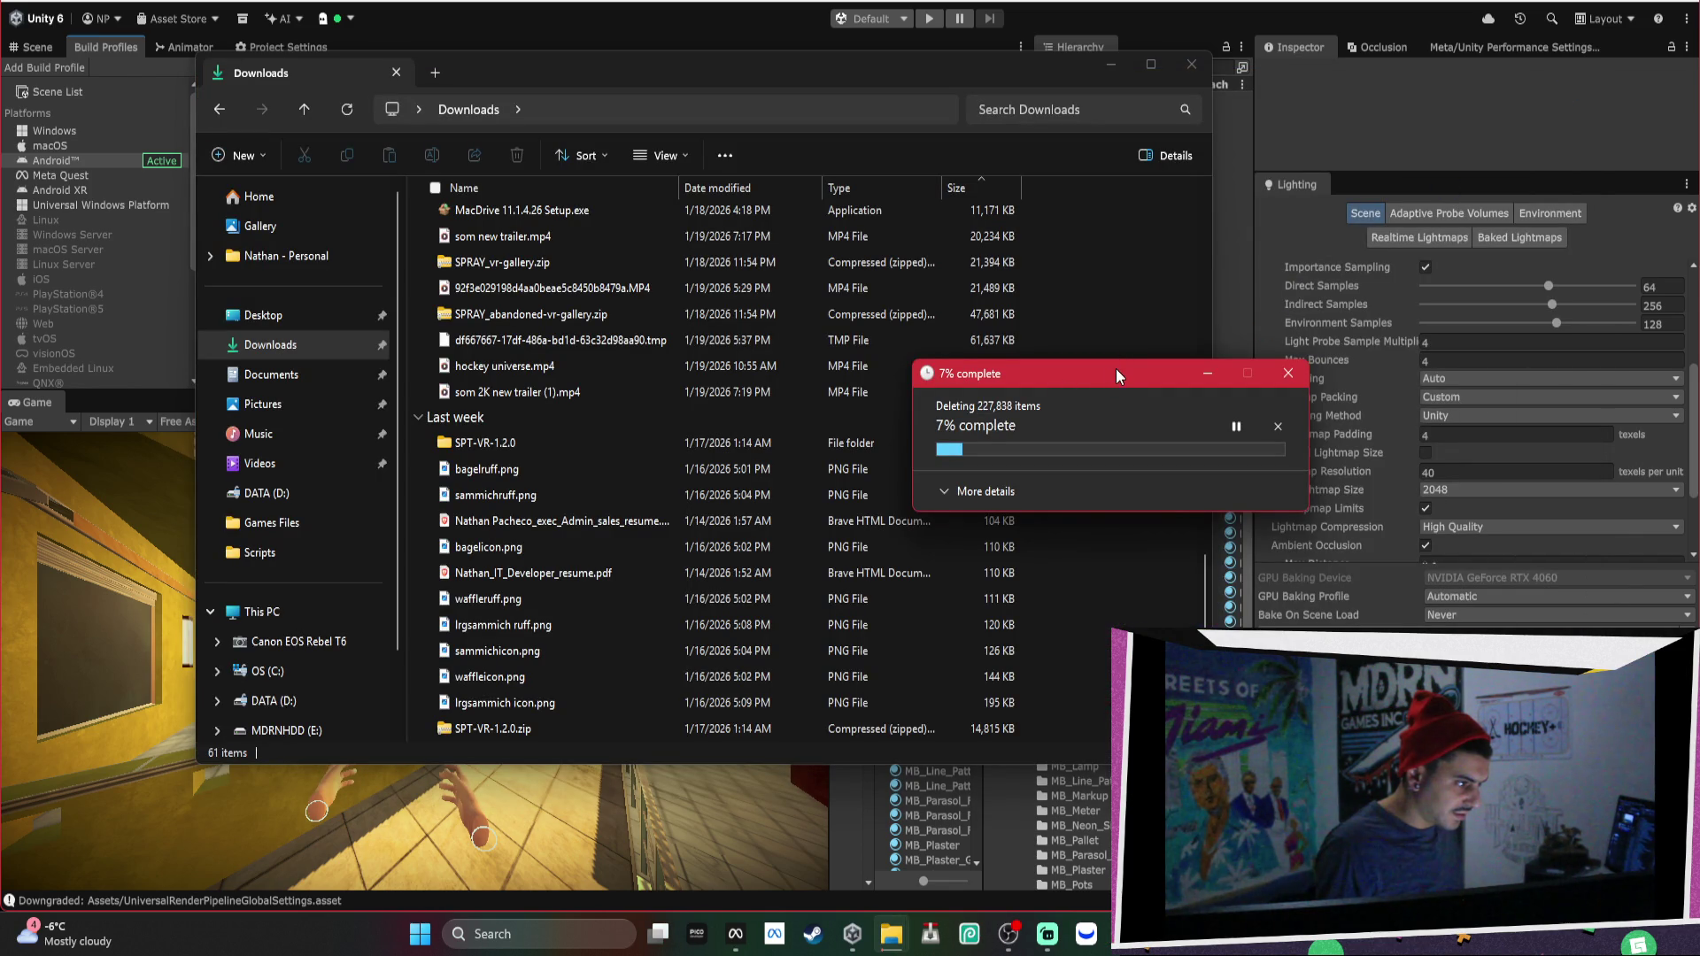
{"action": "left_click_drag", "start_coordinate": [1115, 371], "coordinate": [1298, 295]}
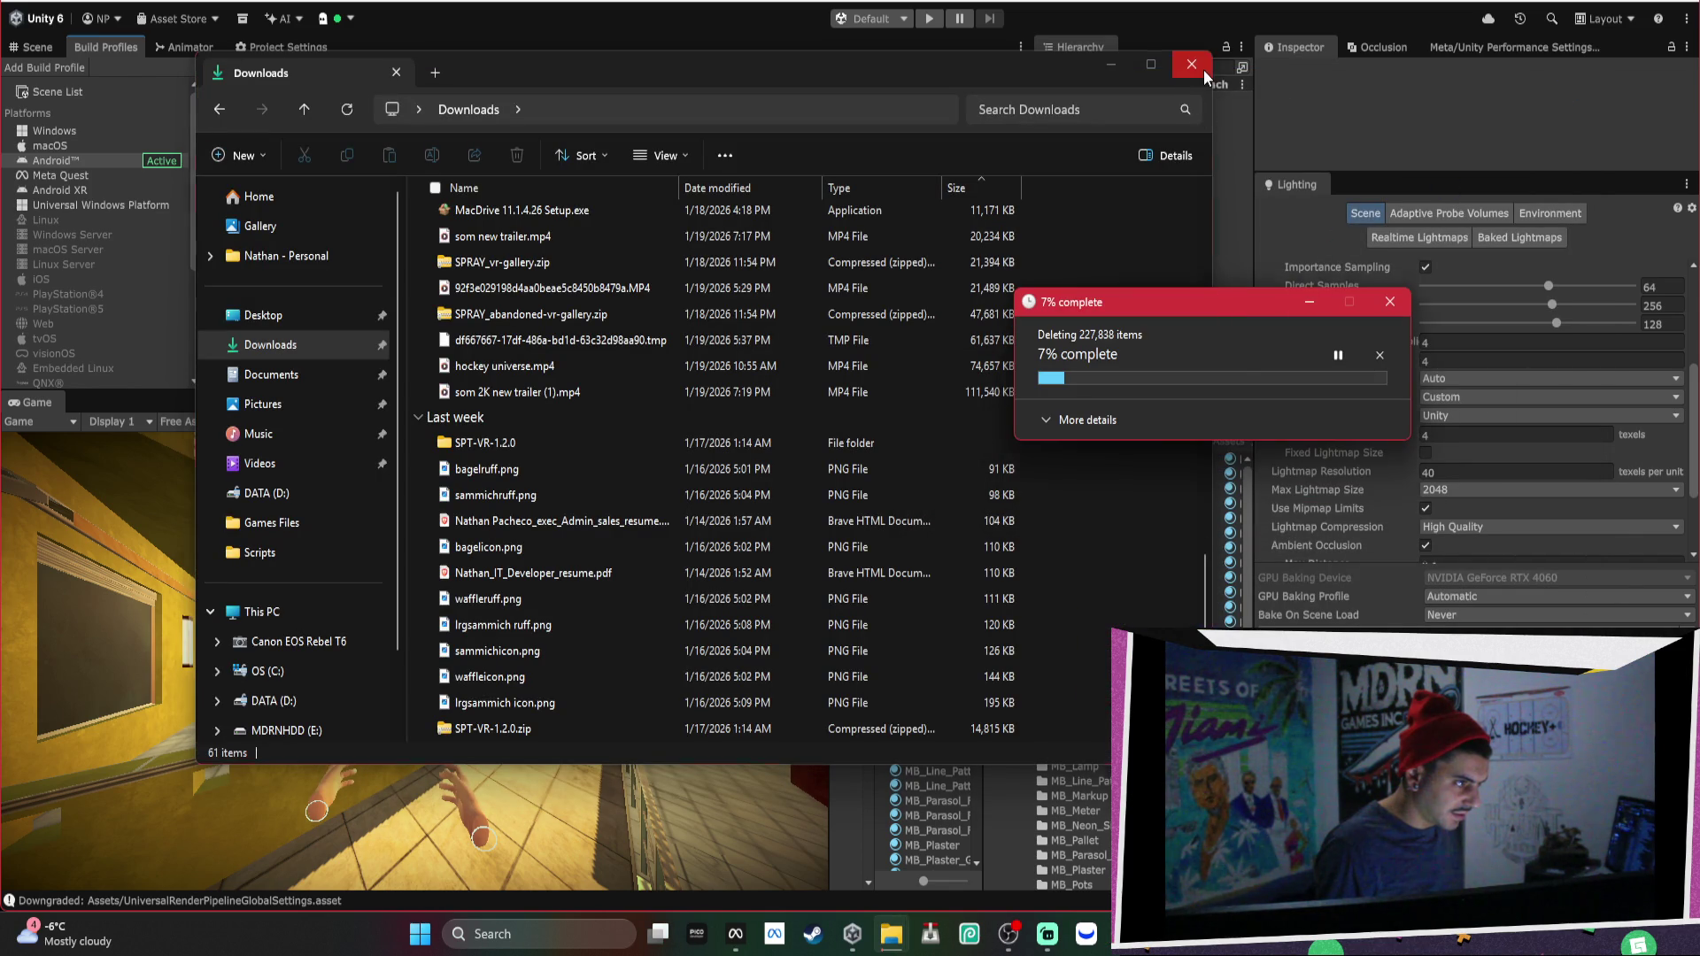
{"action": "left_click", "coordinate": [1197, 67]}
Open and close Notepad from recent apps, then relaunch WinDirStat.
{"action": "left_click", "coordinate": [549, 944]}
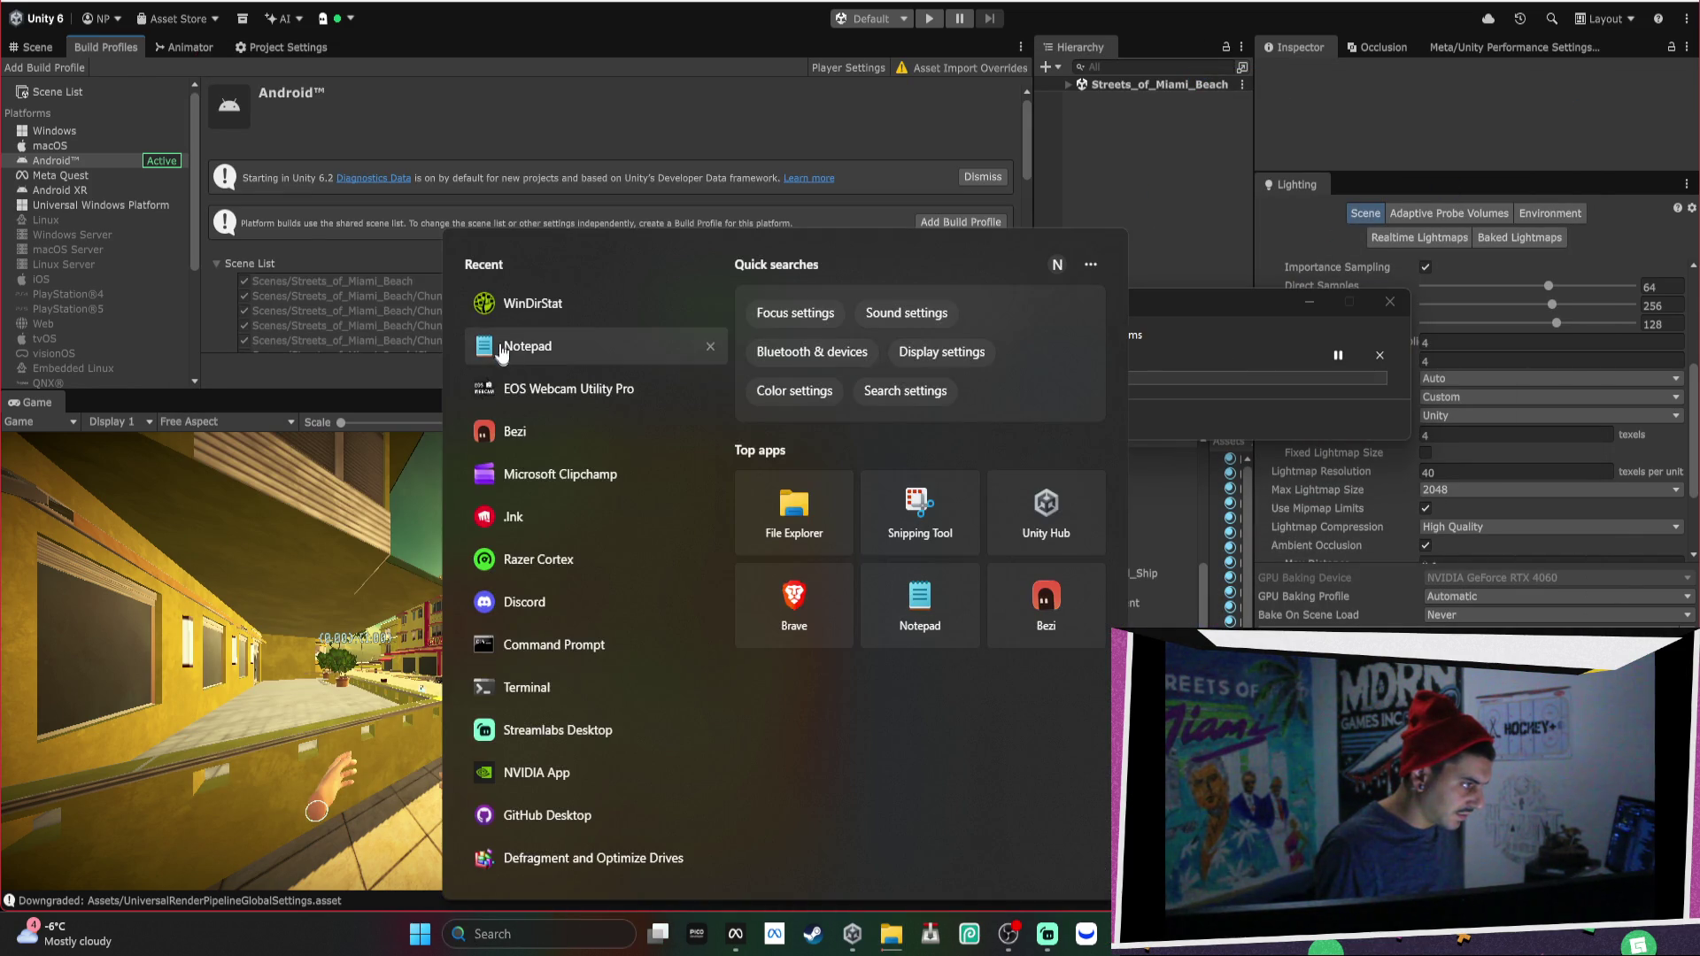
{"action": "left_click", "coordinate": [493, 344]}
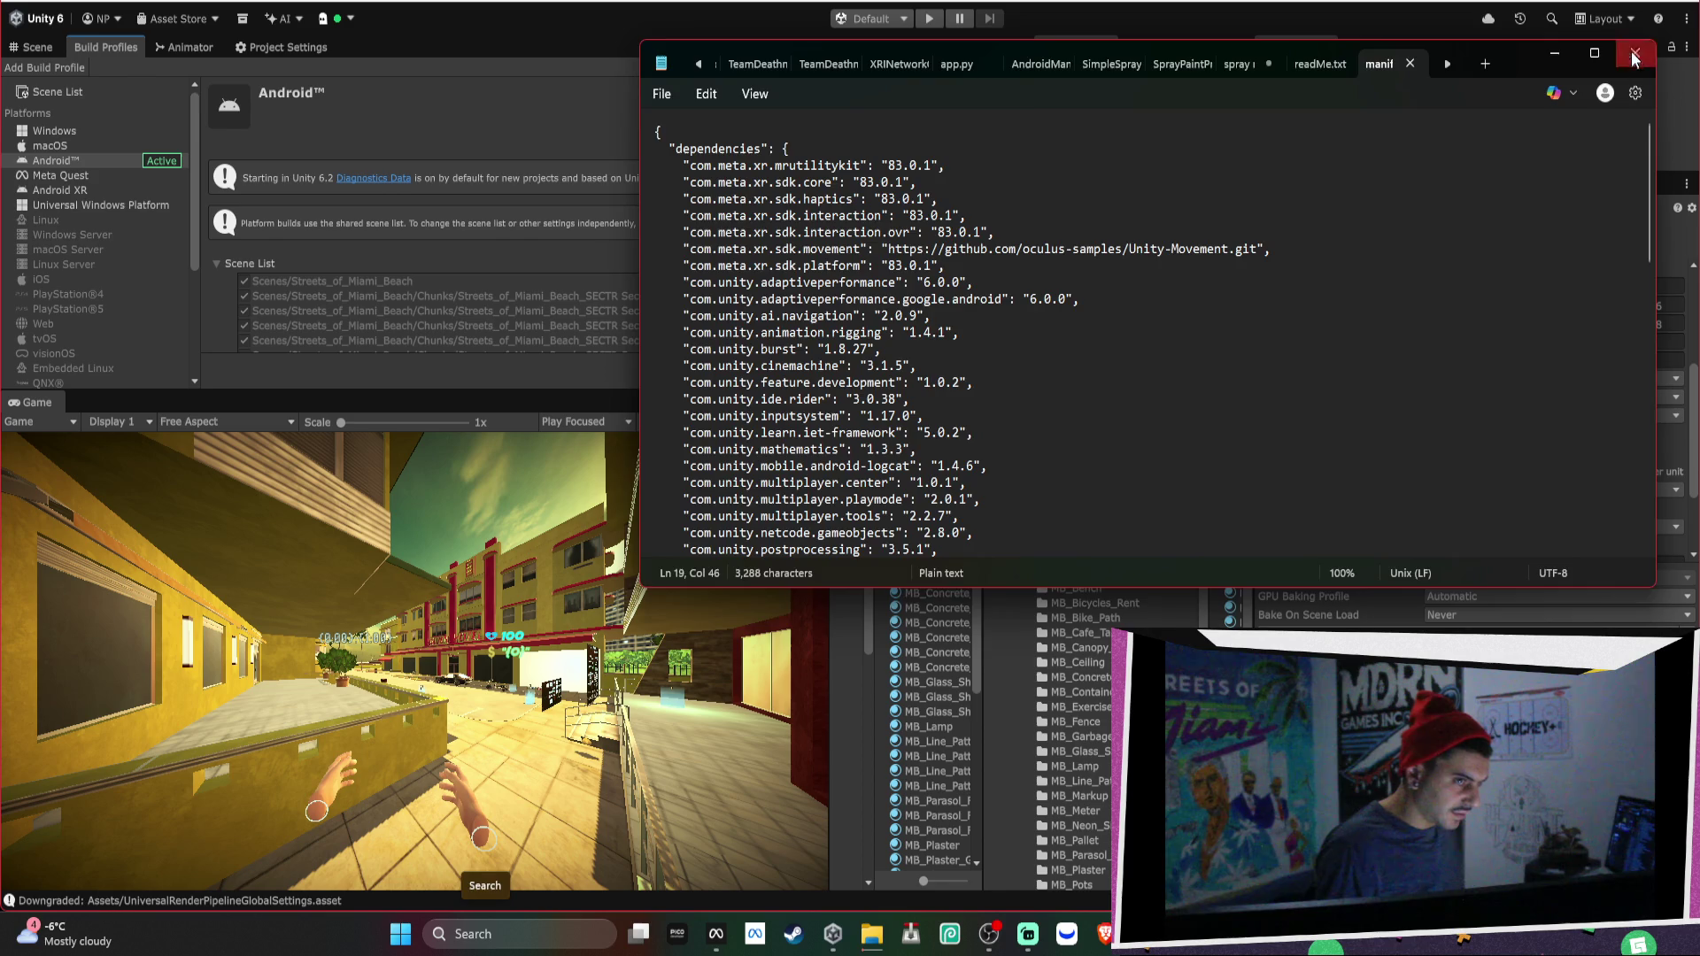
{"action": "left_click", "coordinate": [1635, 52]}
{"action": "left_click", "coordinate": [483, 936]}
{"action": "left_click", "coordinate": [531, 303]}
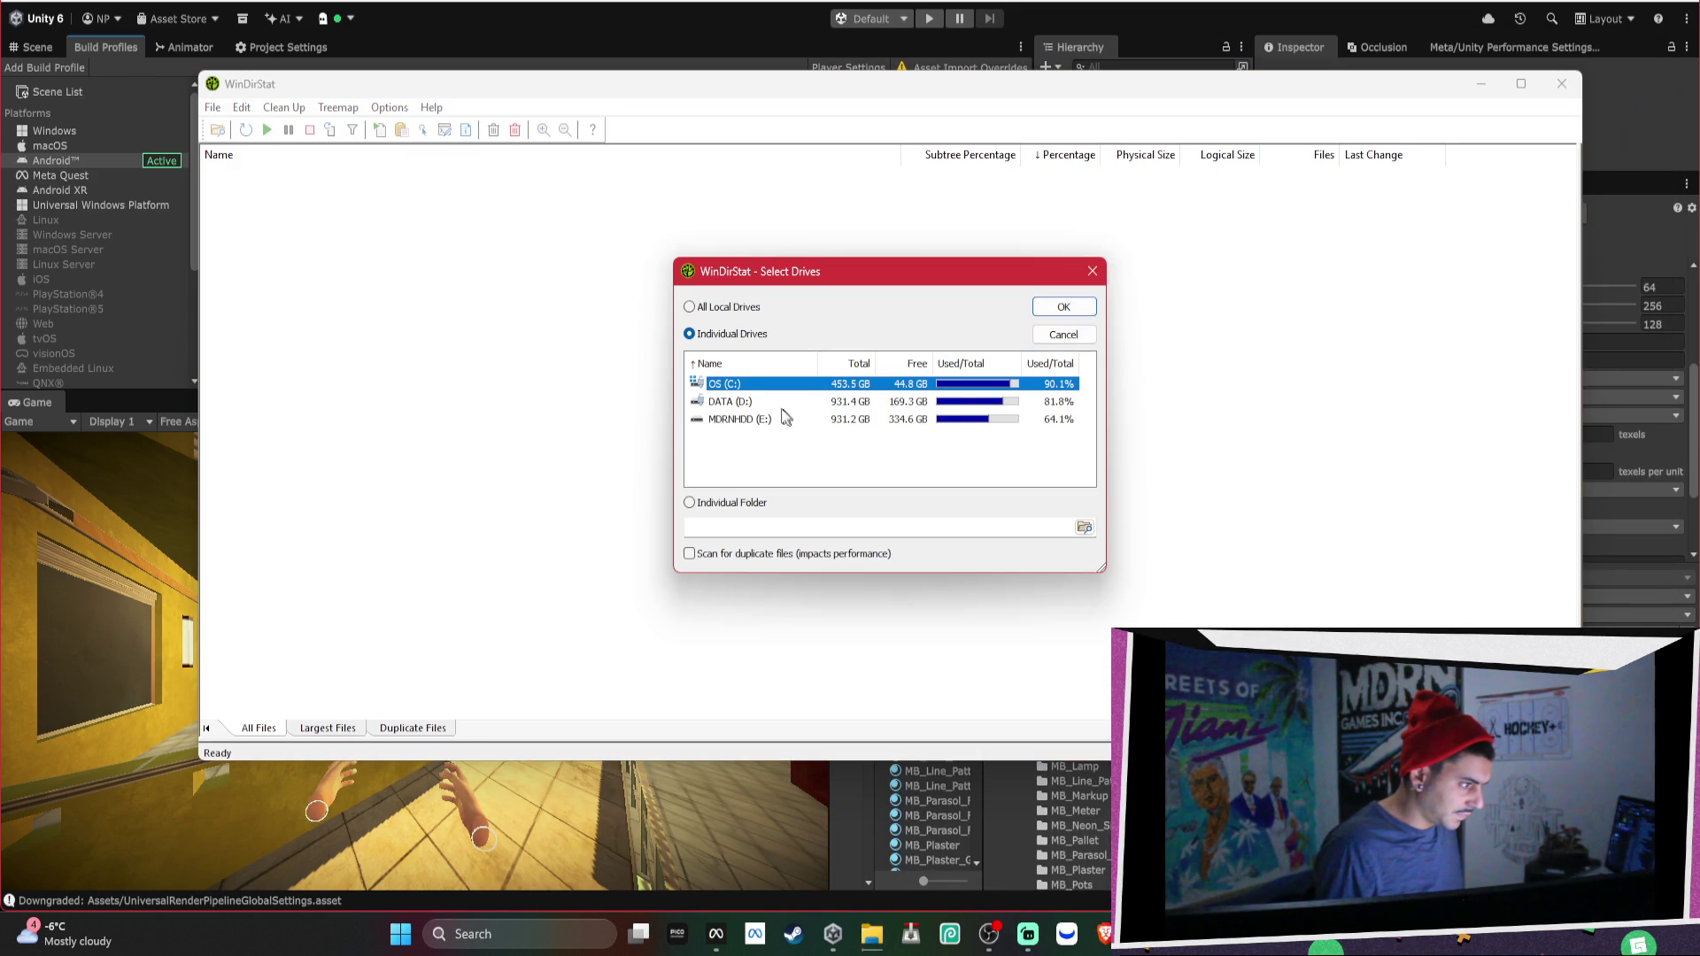
Scan OS (C:) from the drive-selection dialog and move the WinDirStat window left.
{"action": "double_click", "coordinate": [747, 385]}
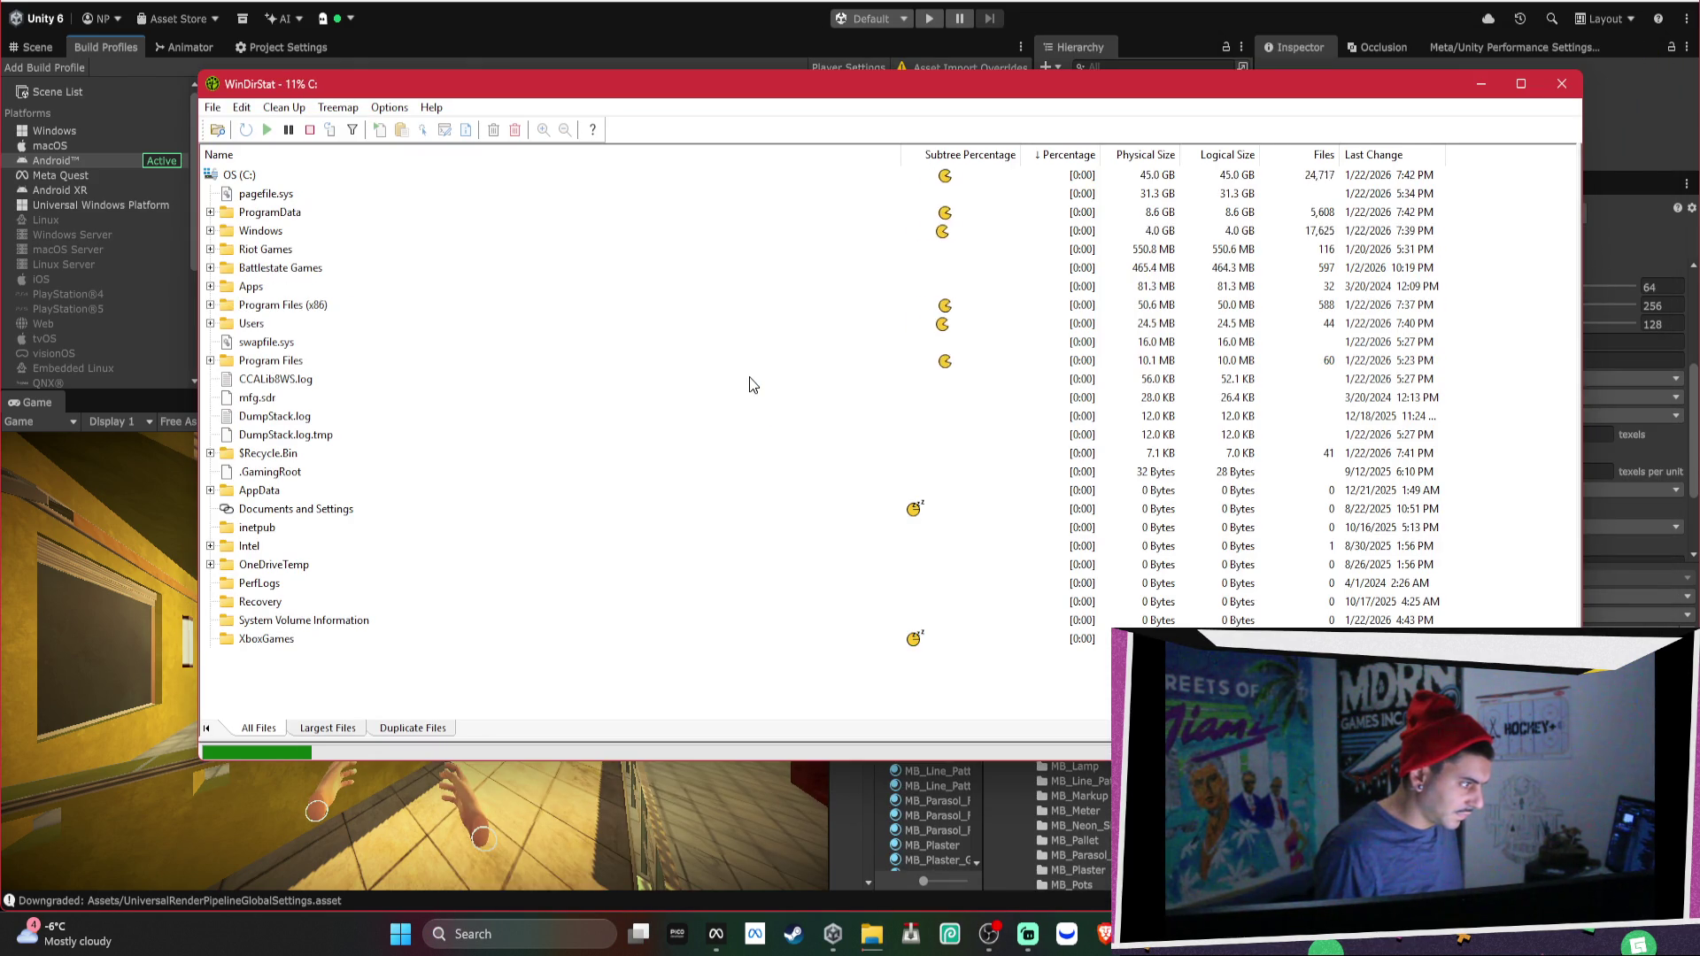
{"action": "mouse_move", "coordinate": [1284, 84]}
{"action": "left_mouse_down"}
{"action": "mouse_move", "coordinate": [406, 113]}
{"action": "mouse_move", "coordinate": [791, 110]}
{"action": "left_mouse_up"}
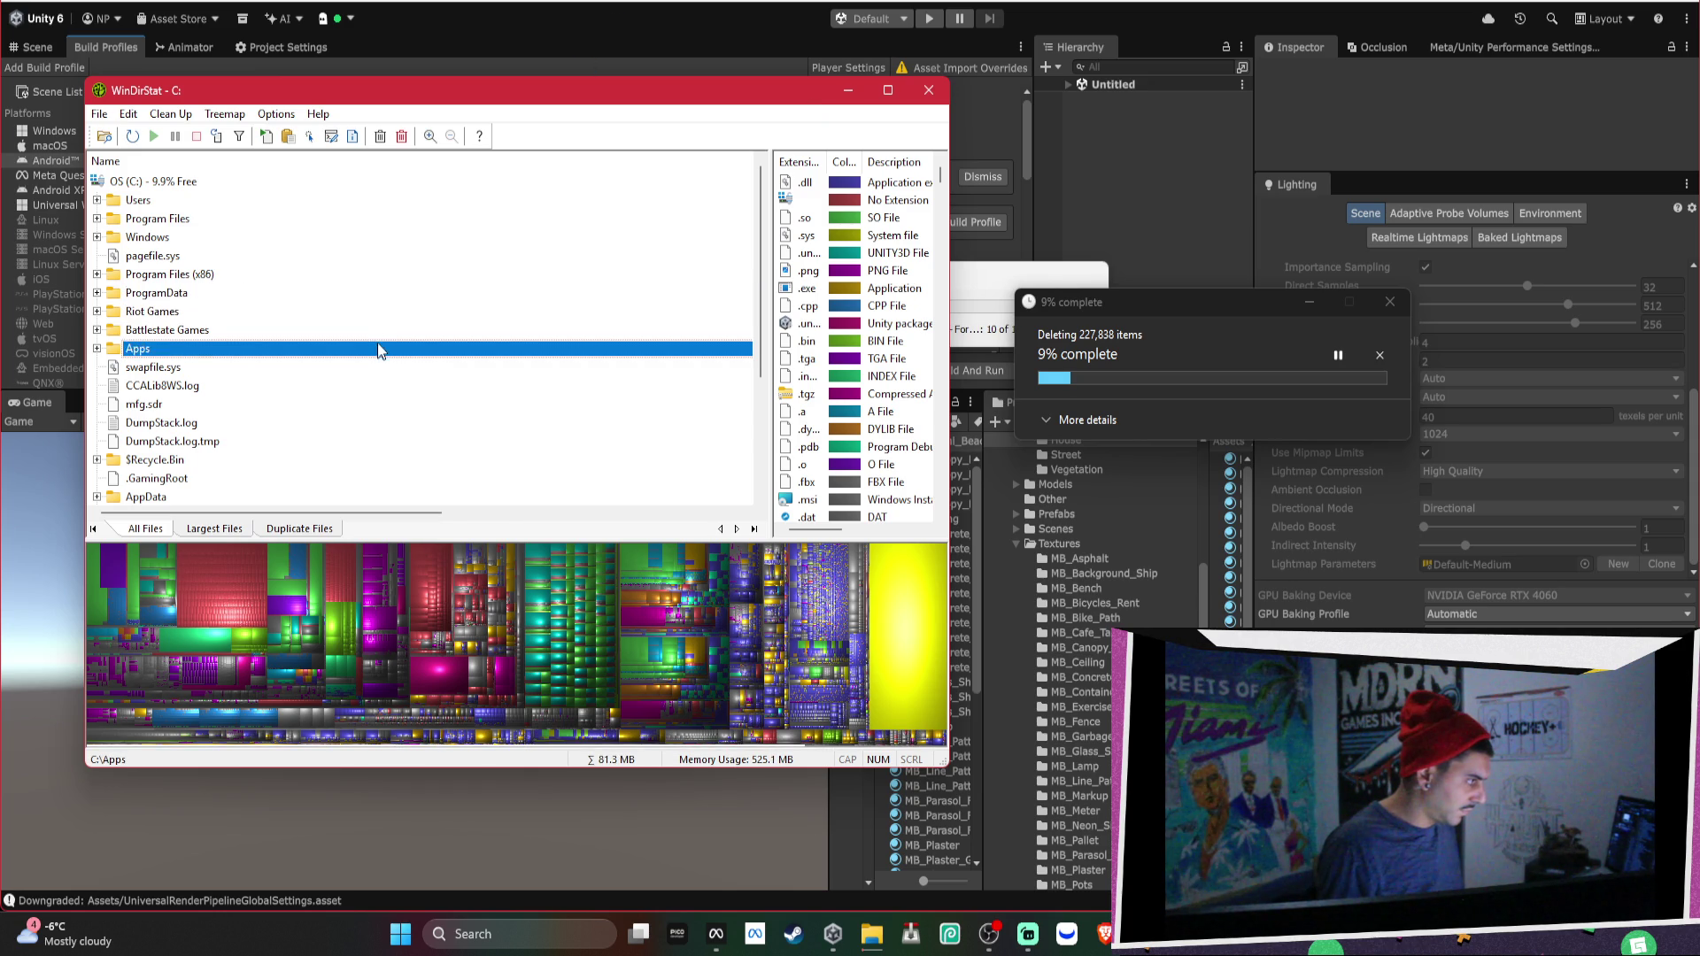
Select the Battlestate Games folder and widen the window and file-type list to show sizes and counts.
{"action": "left_click", "coordinate": [381, 334]}
{"action": "left_click_drag", "start_coordinate": [949, 296], "coordinate": [1238, 279]}
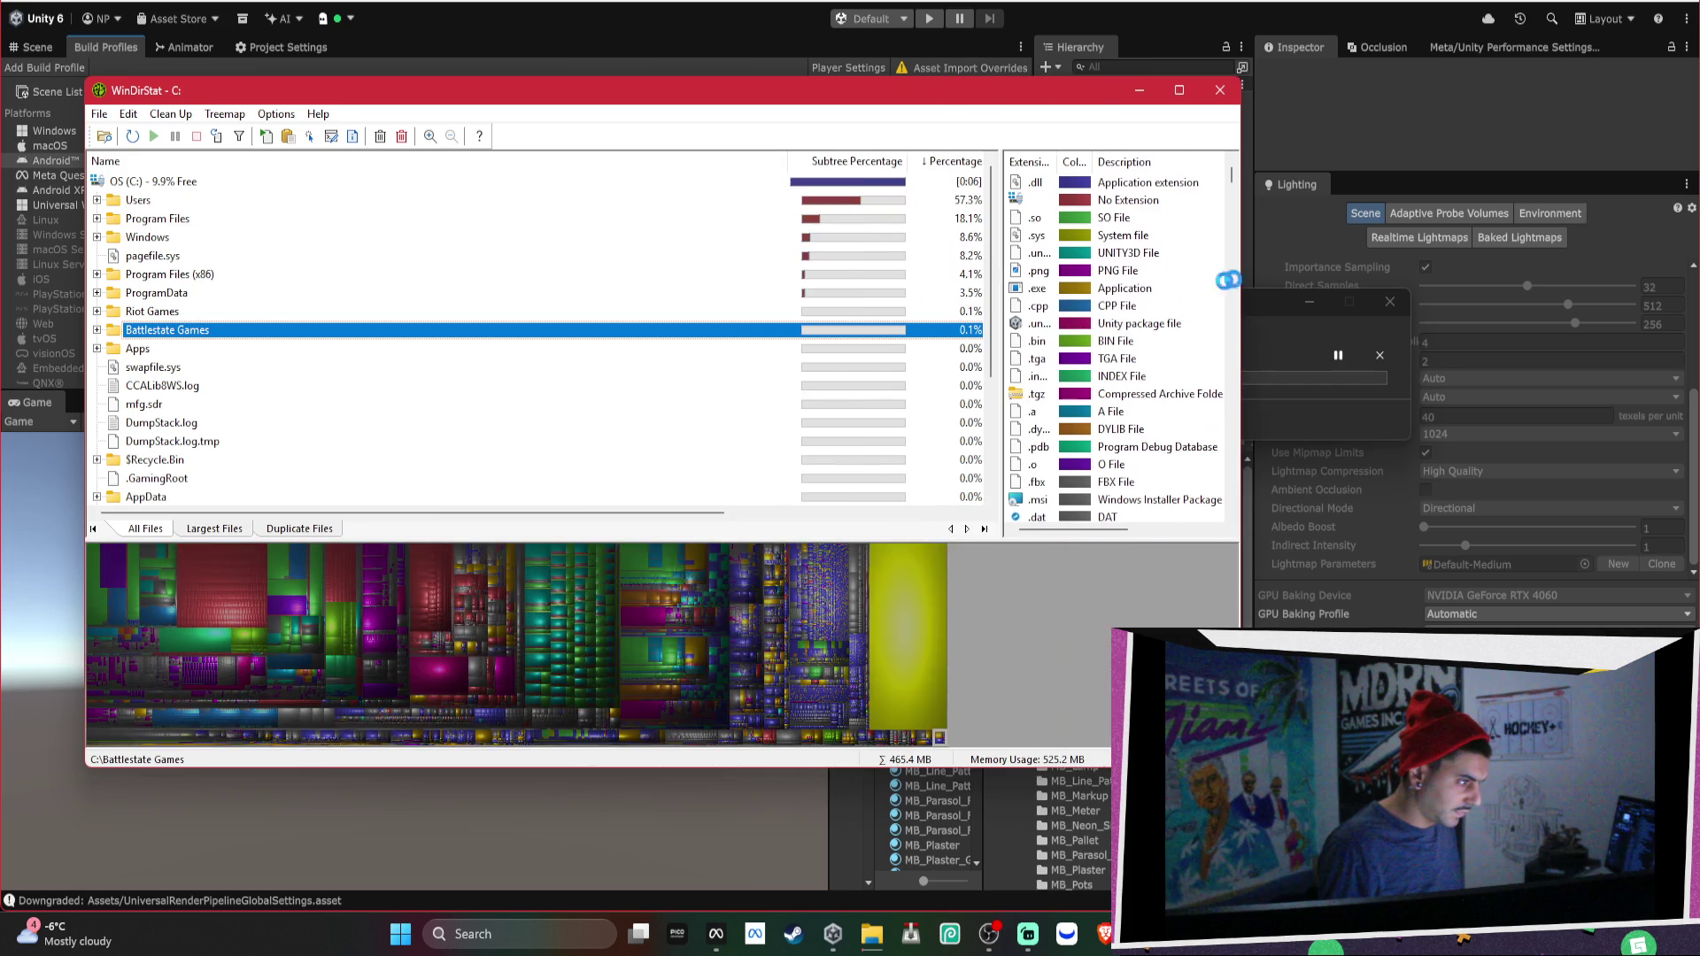
{"action": "left_click_drag", "start_coordinate": [996, 304], "coordinate": [680, 303]}
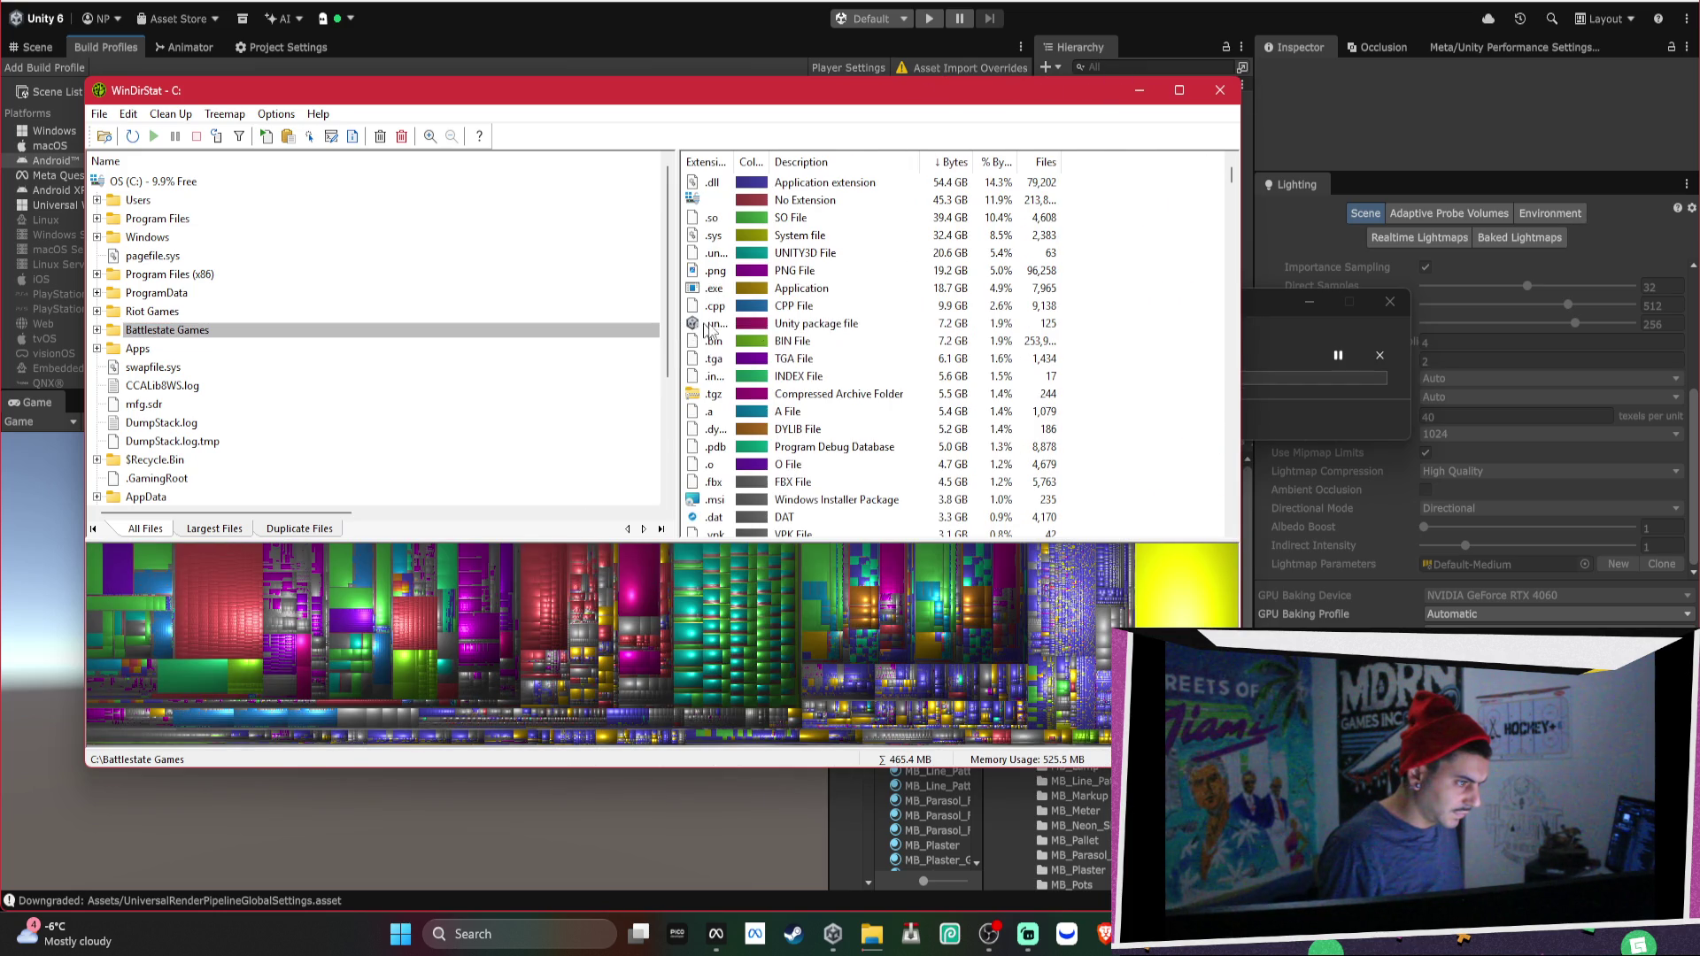
Highlight Unity package files and permanently delete the largest, the 4.9 GB Mobile Environment Pack Reforged.unitypackage.
{"action": "left_click", "coordinate": [815, 325]}
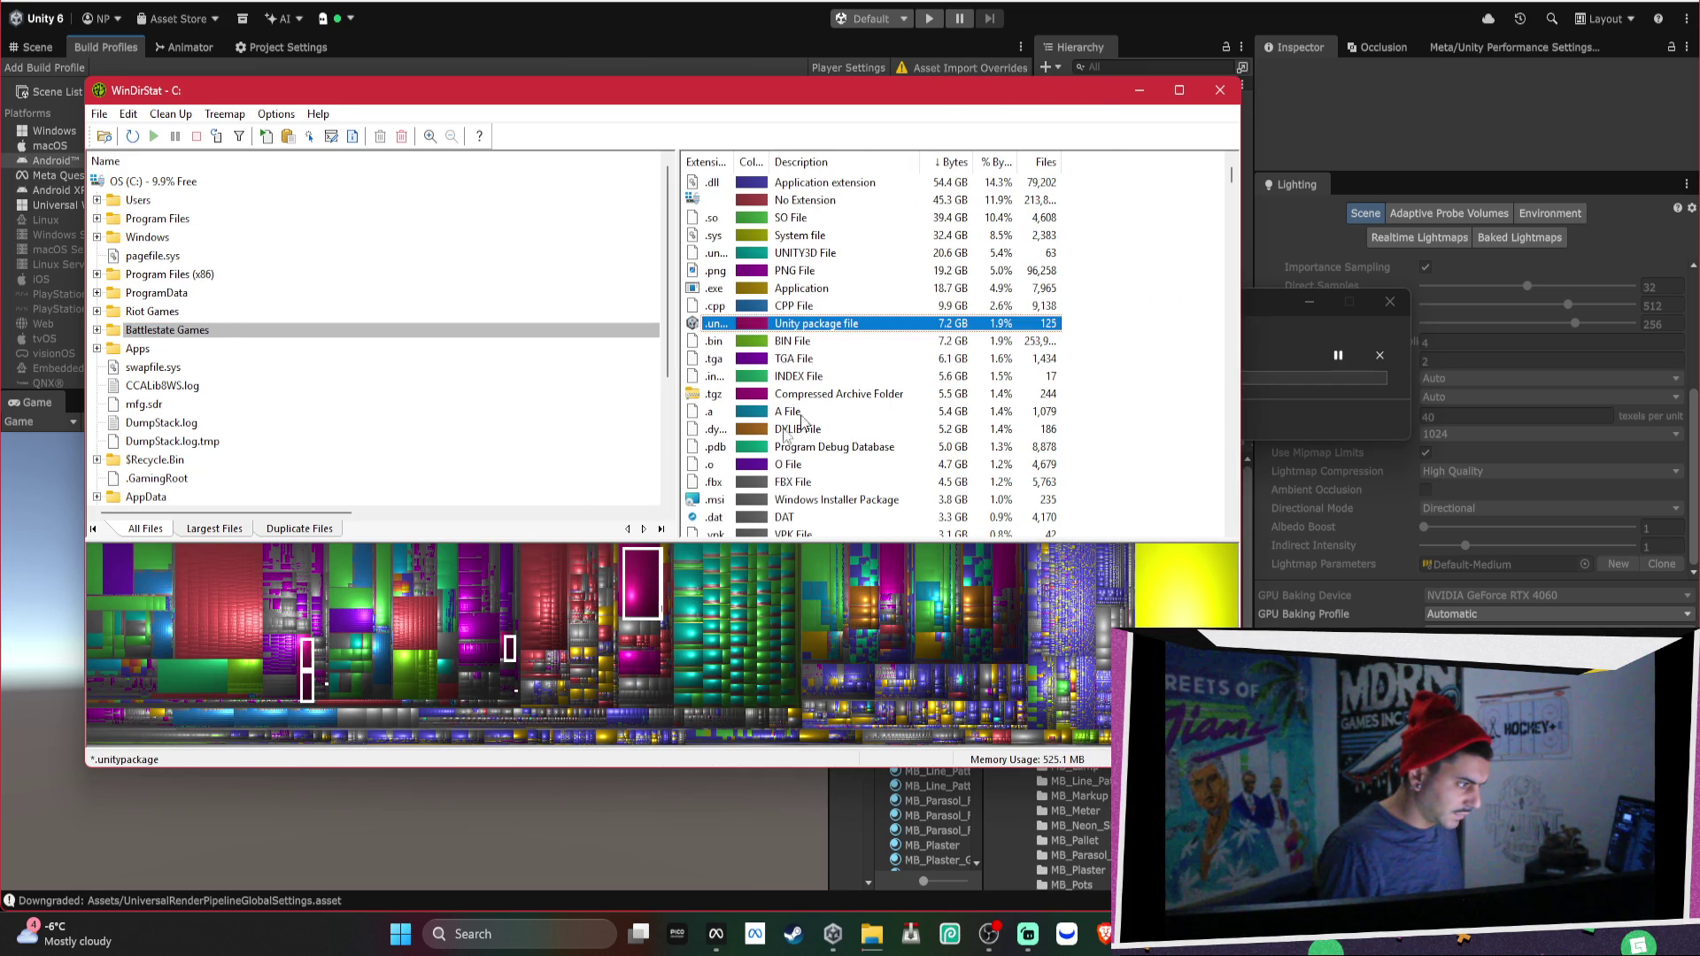
{"action": "left_click", "coordinate": [640, 580]}
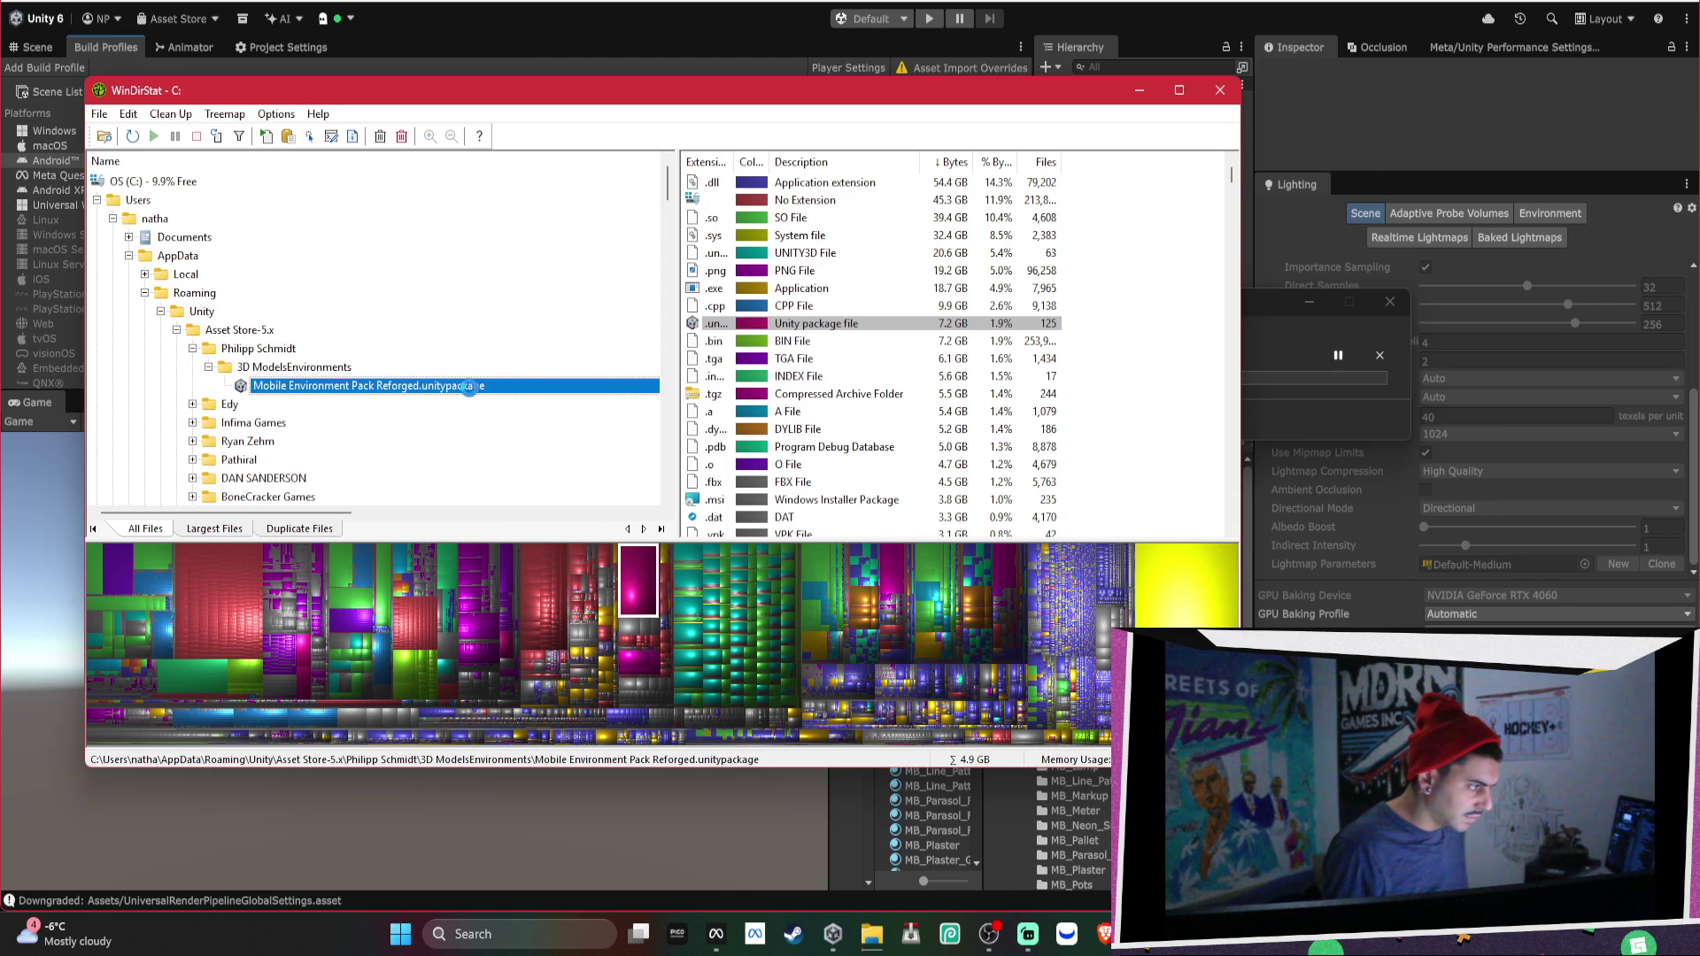
{"action": "right_click", "coordinate": [469, 387]}
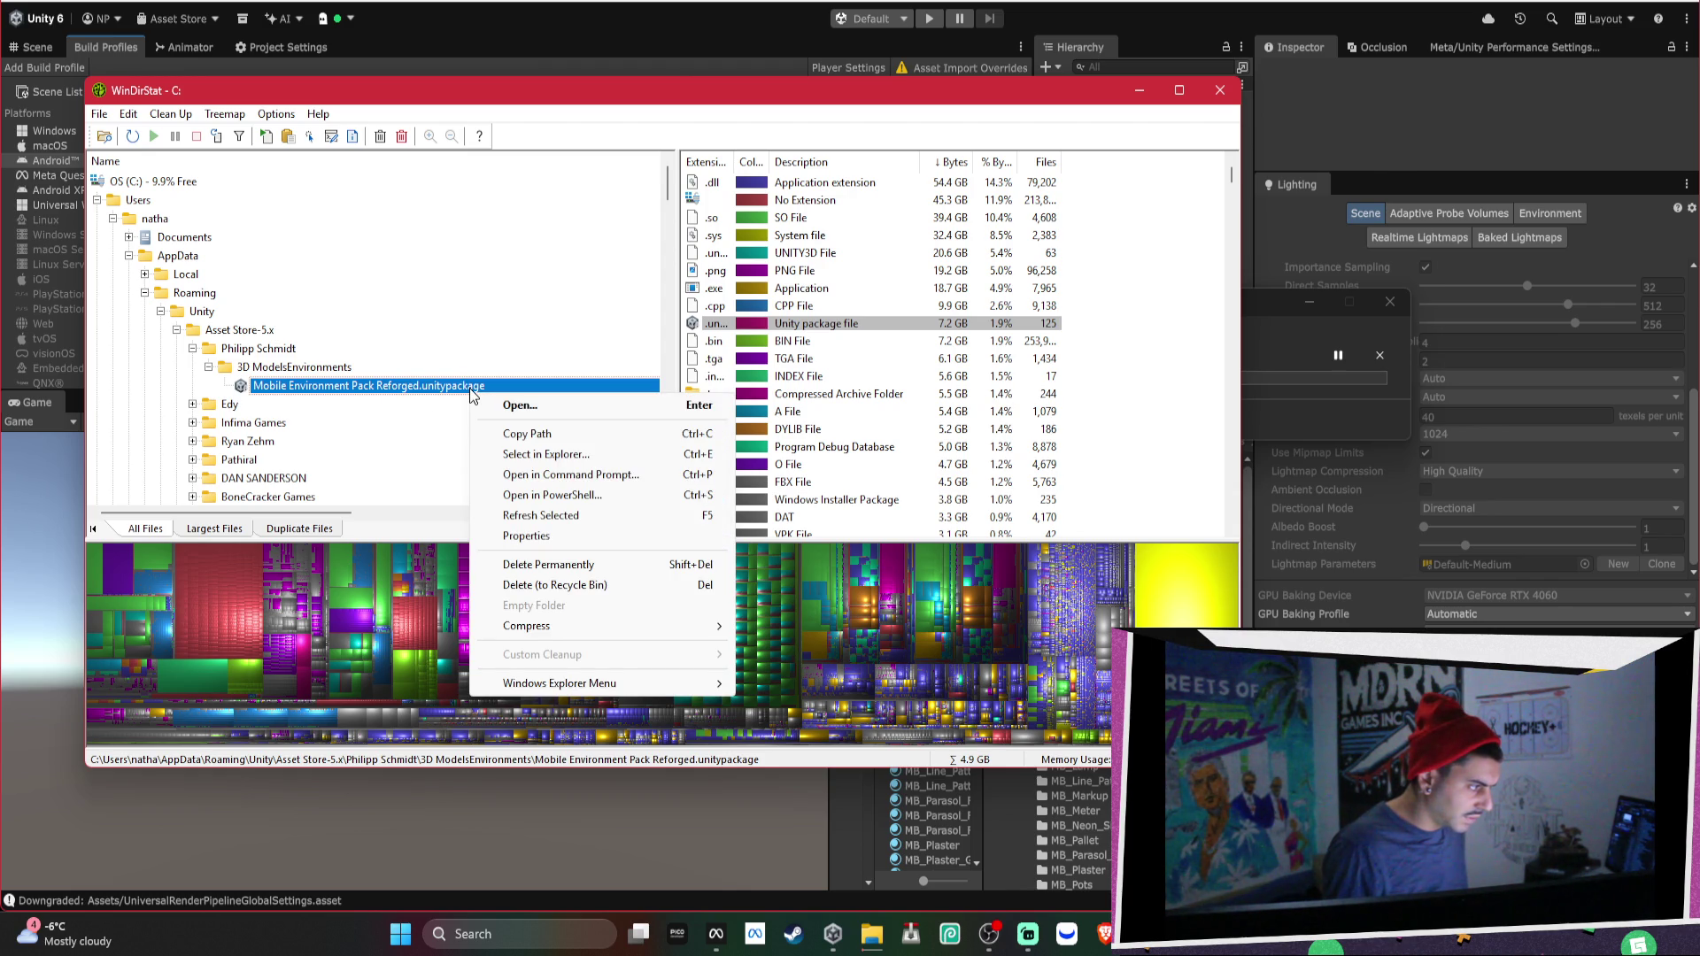
{"action": "left_click", "coordinate": [567, 562]}
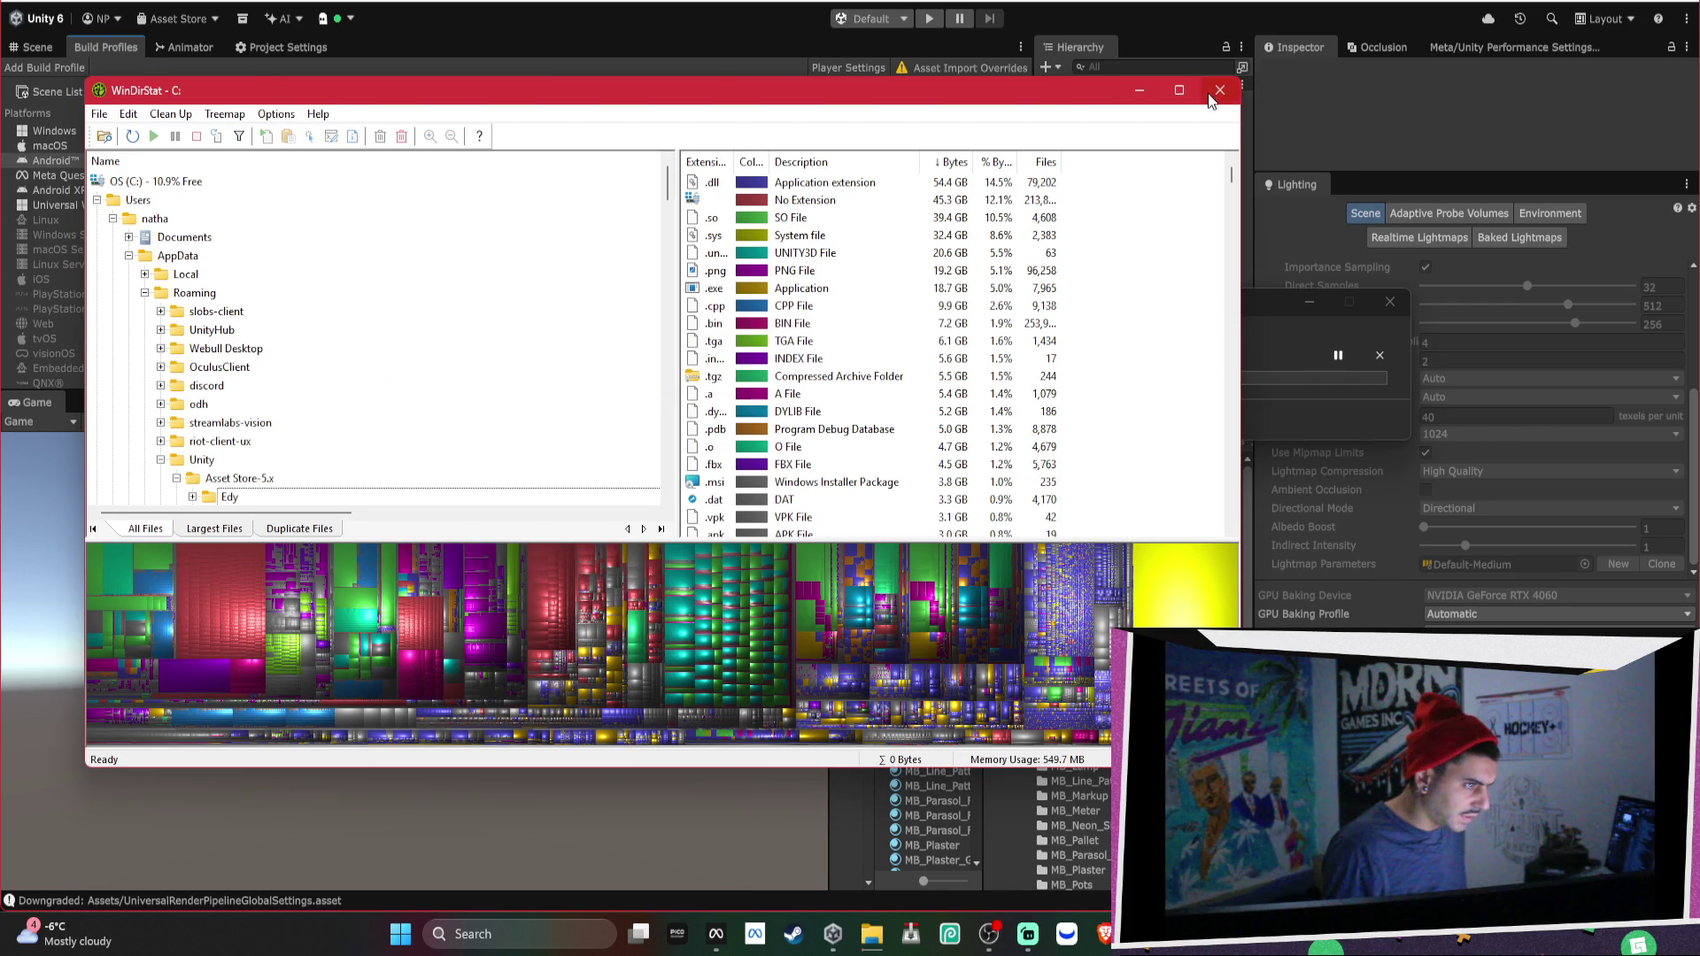
Close WinDirStat, move the shader-compile dialog aside, check the deletion progress, then relaunch WinDirStat from Search.
{"action": "left_click", "coordinate": [1217, 92]}
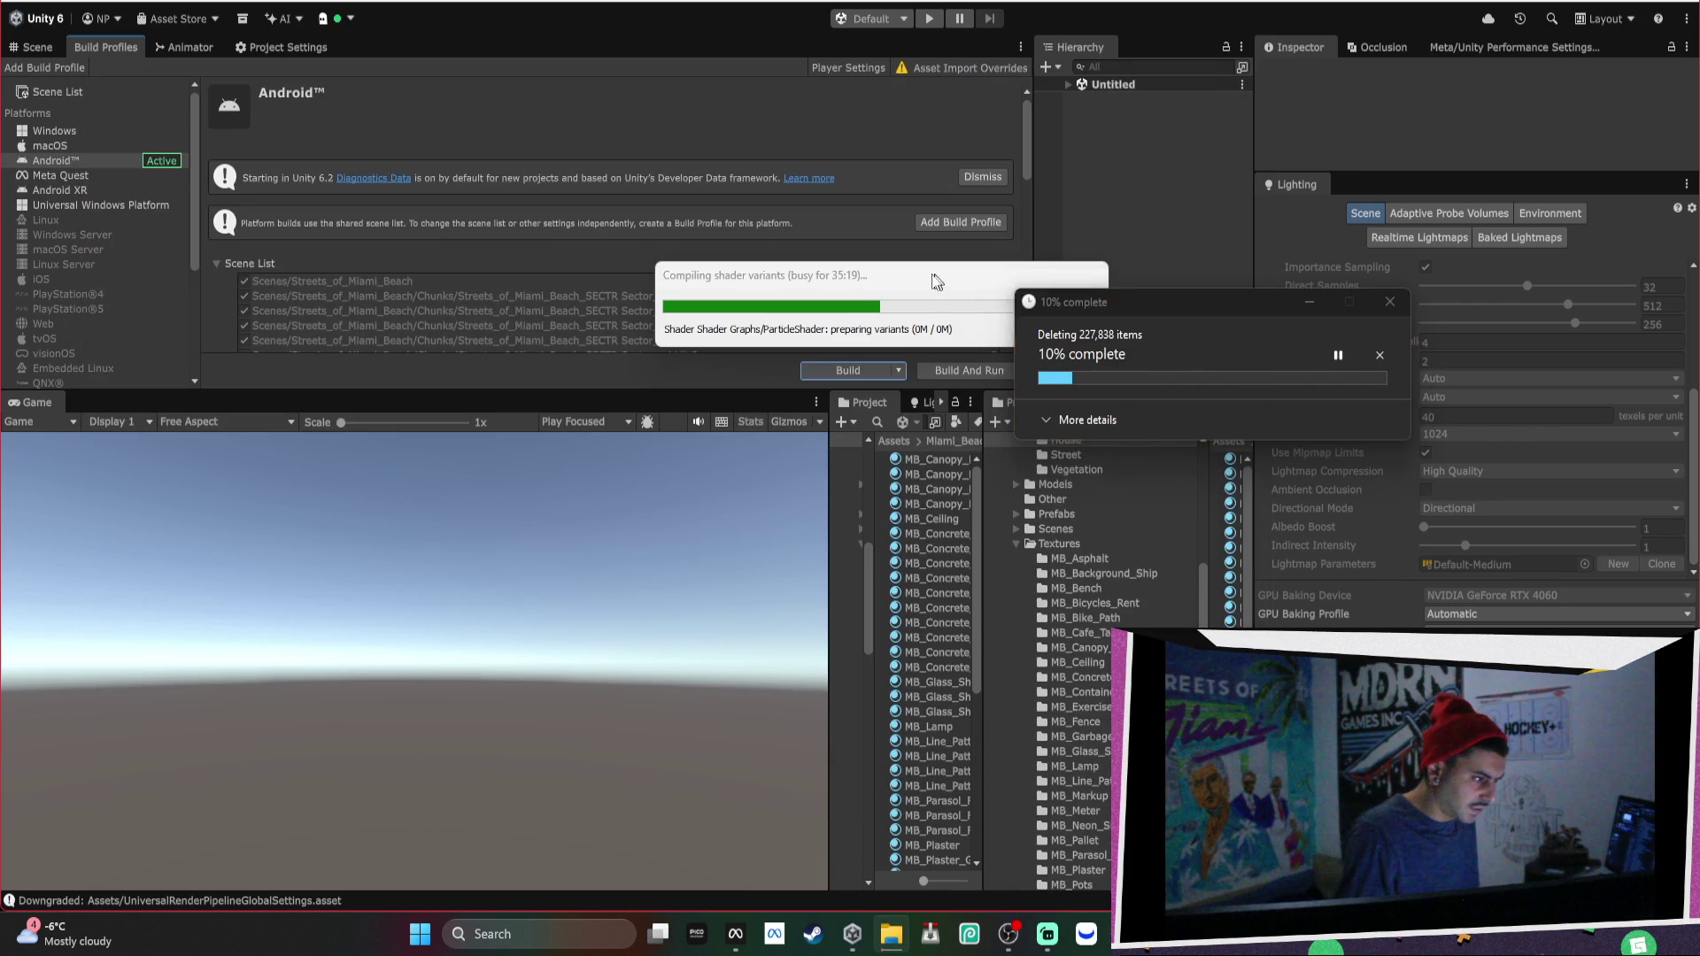
{"action": "left_click_drag", "start_coordinate": [932, 274], "coordinate": [688, 286]}
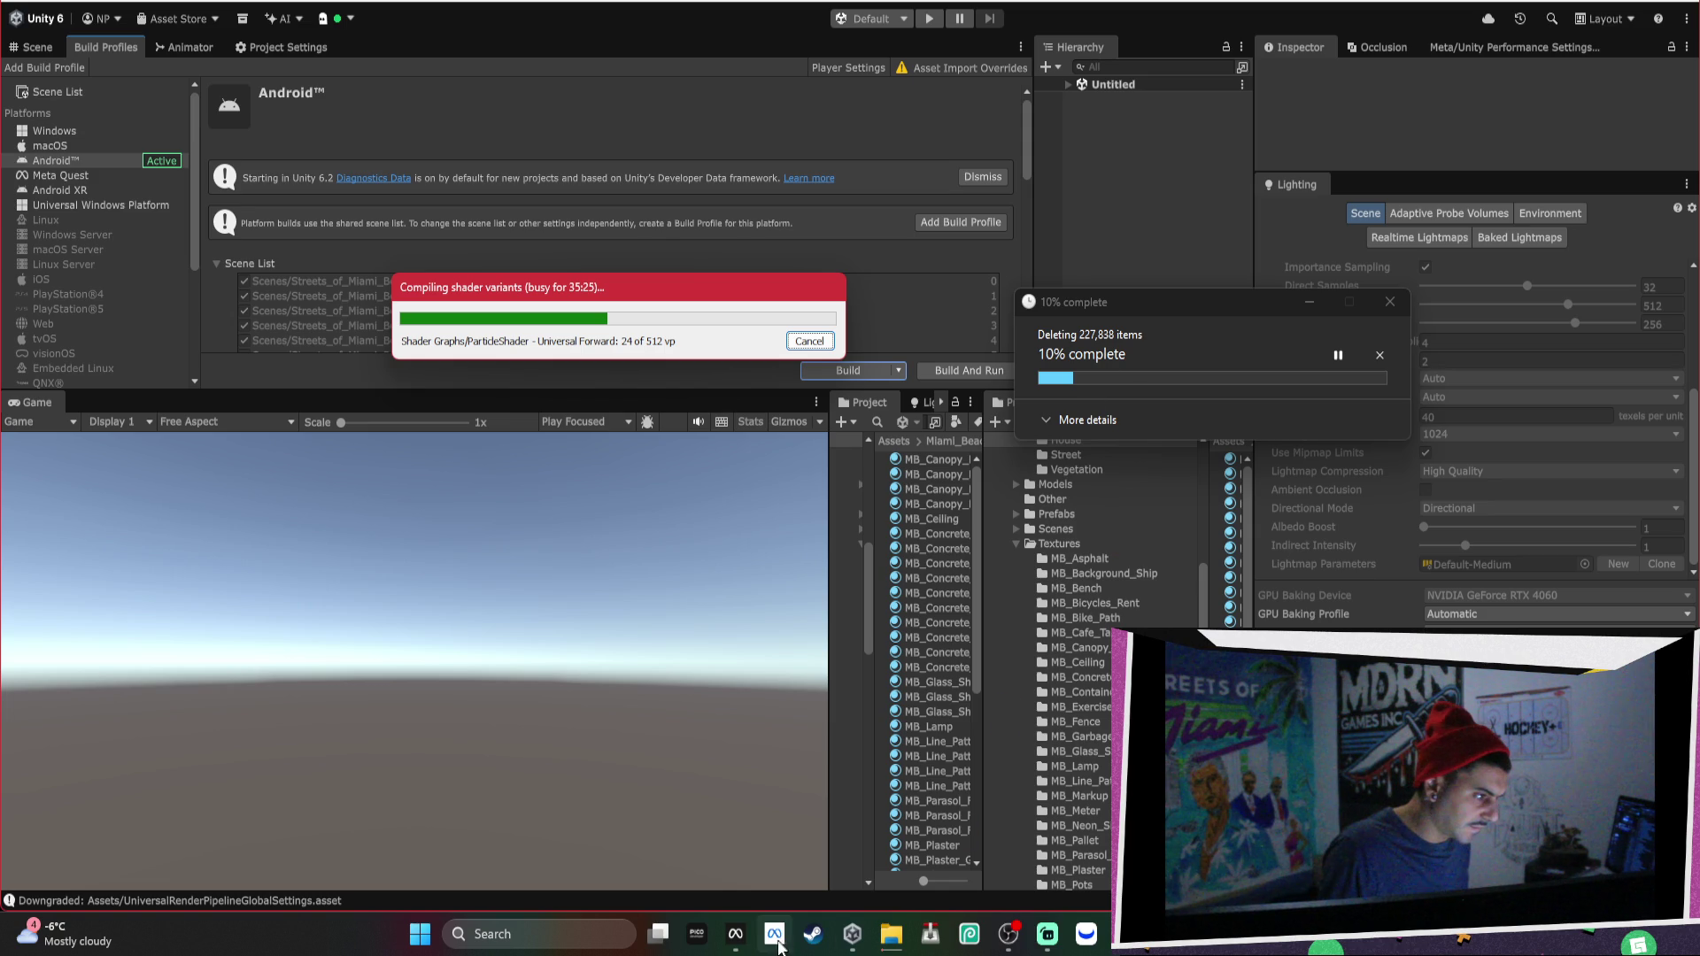
{"action": "left_click", "coordinate": [885, 934]}
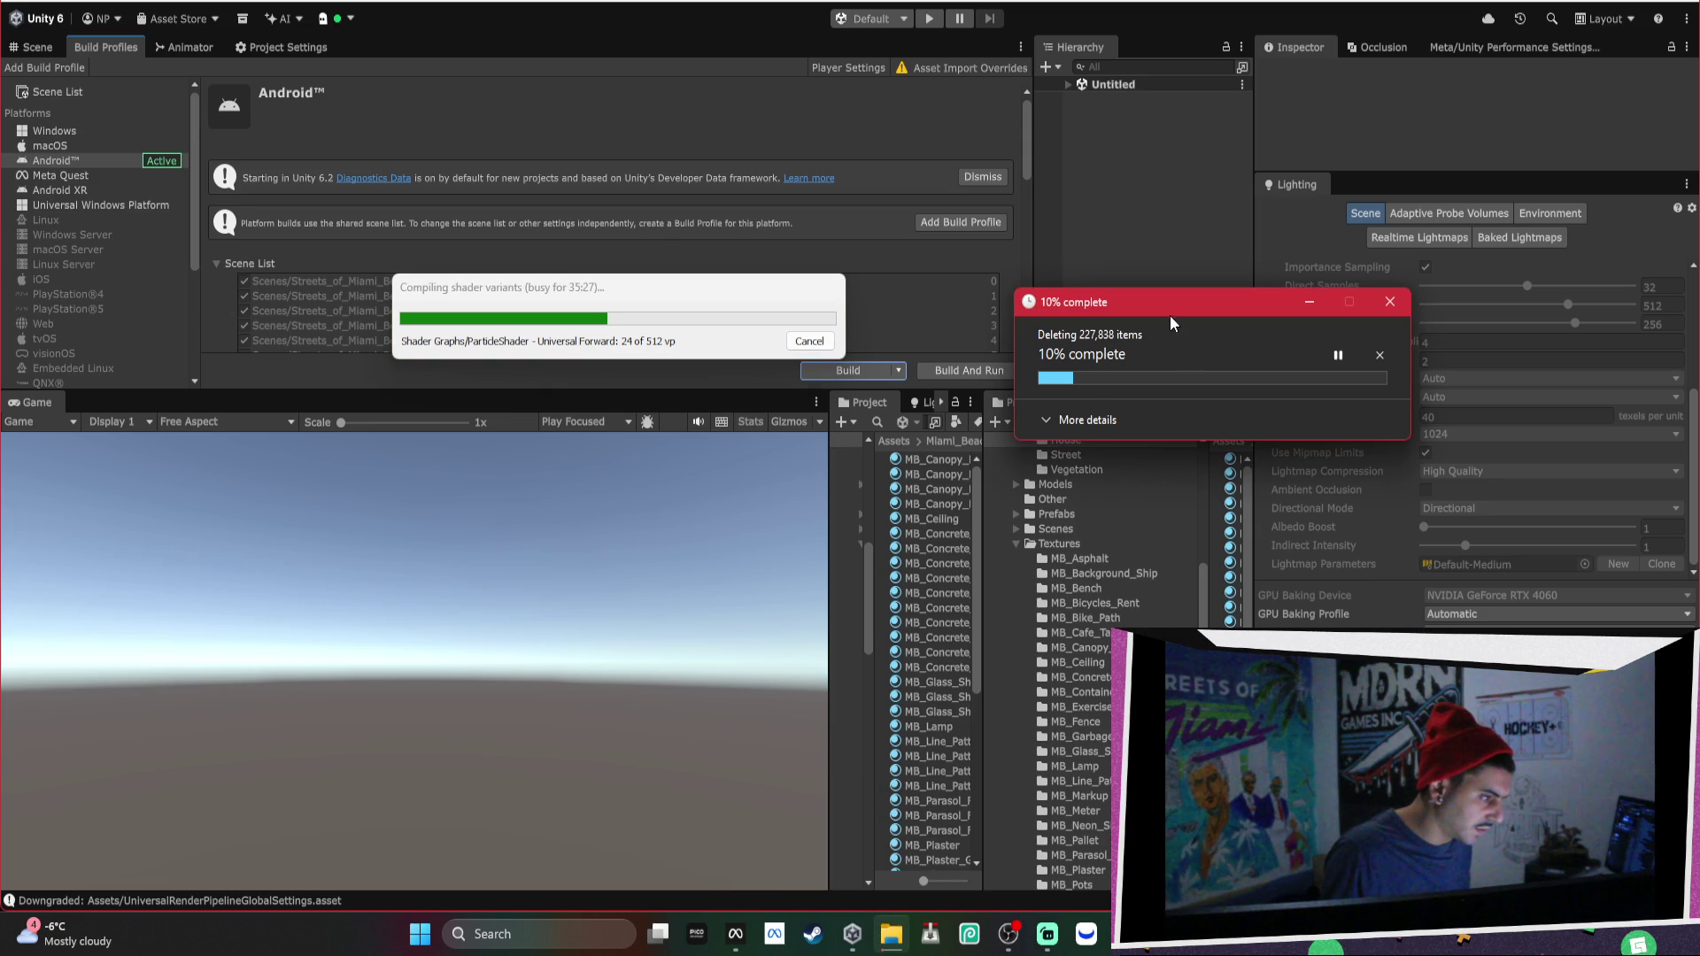
{"action": "left_click", "coordinate": [611, 934]}
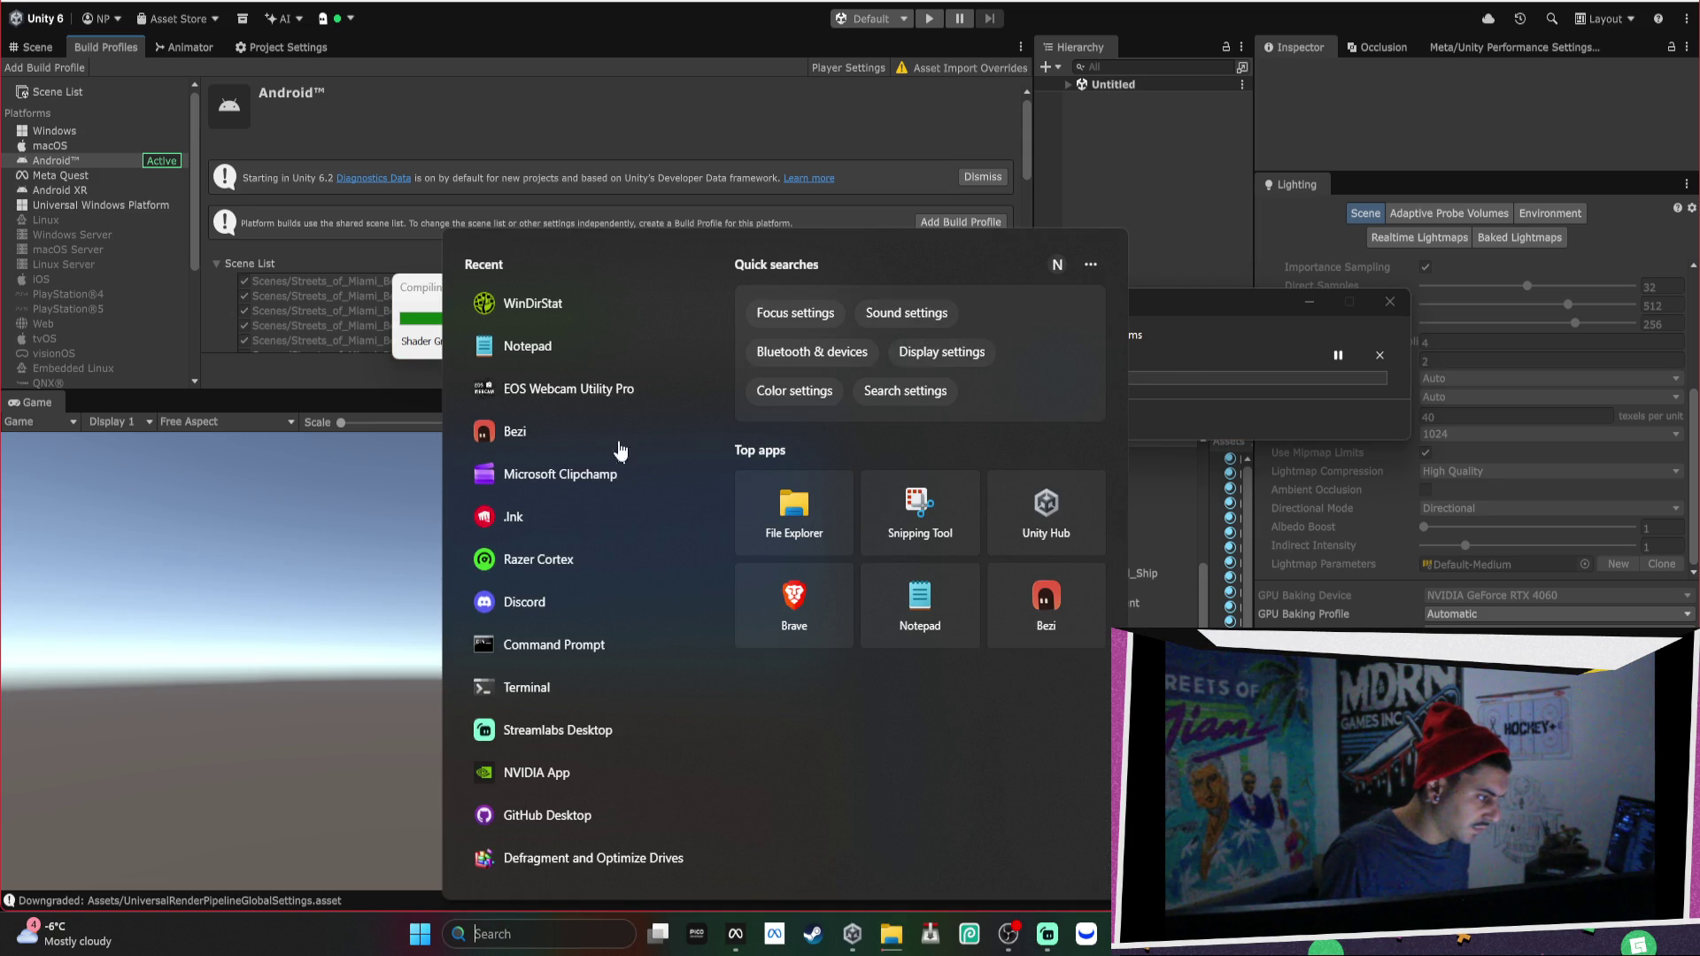
{"action": "left_click", "coordinate": [607, 310]}
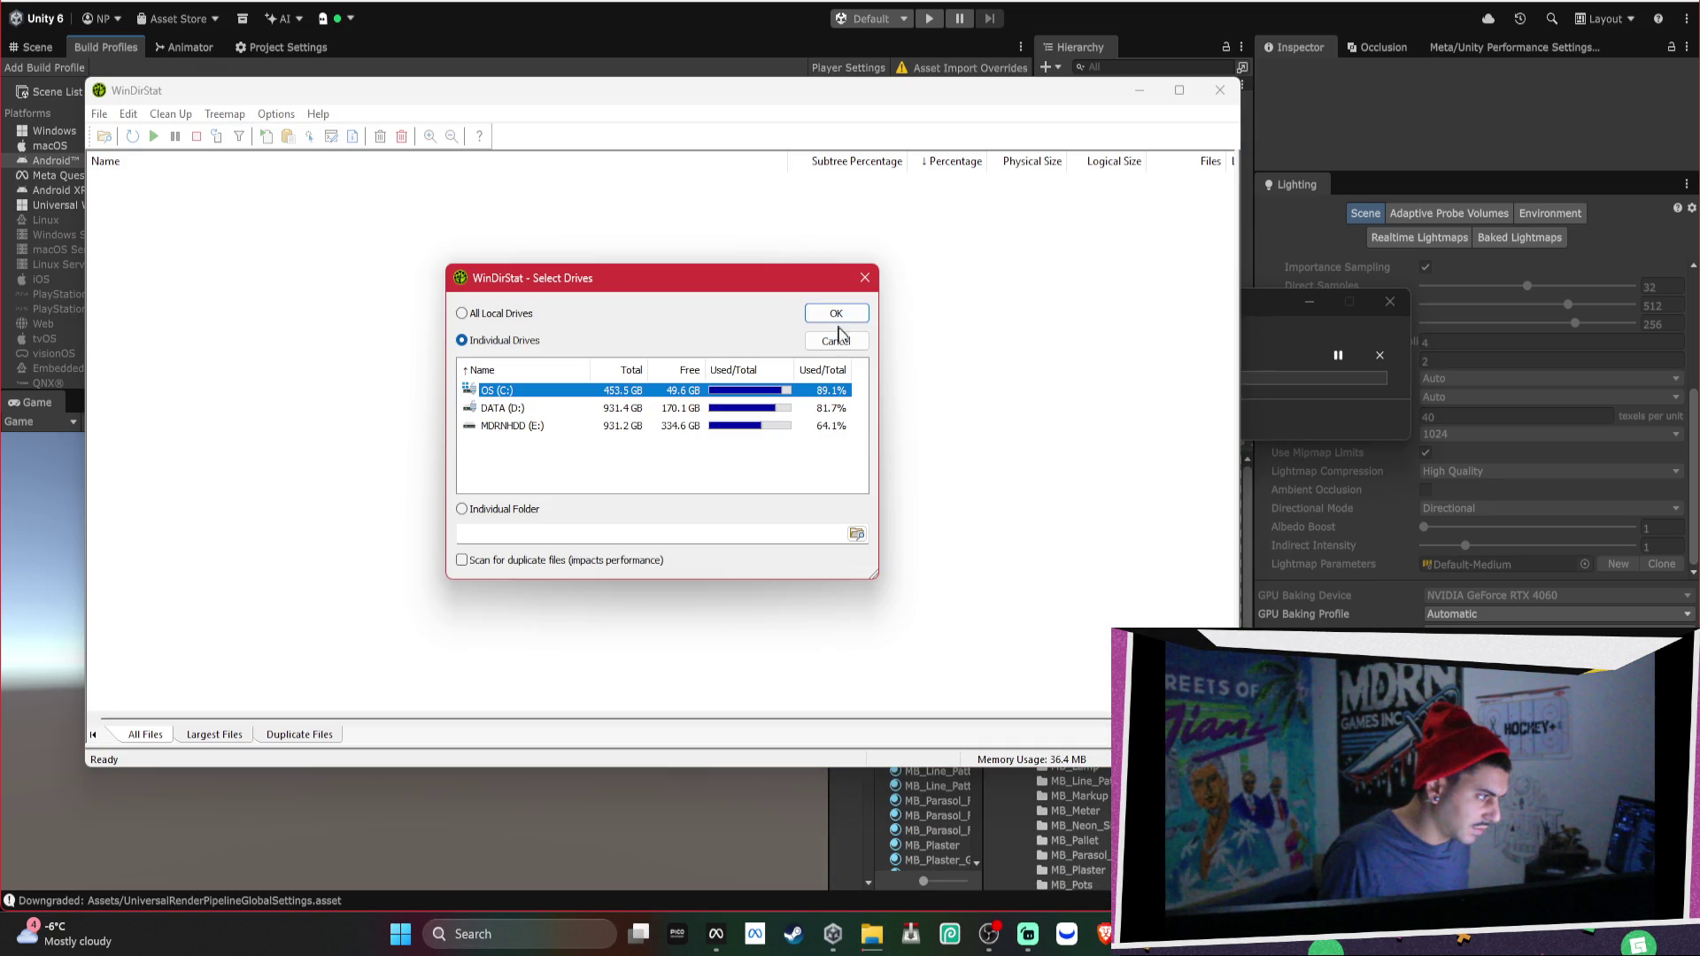
Scan the C: drive, select its root, then close WinDirStat to leave the 227,838-item deletion showing.
{"action": "left_click", "coordinate": [848, 313]}
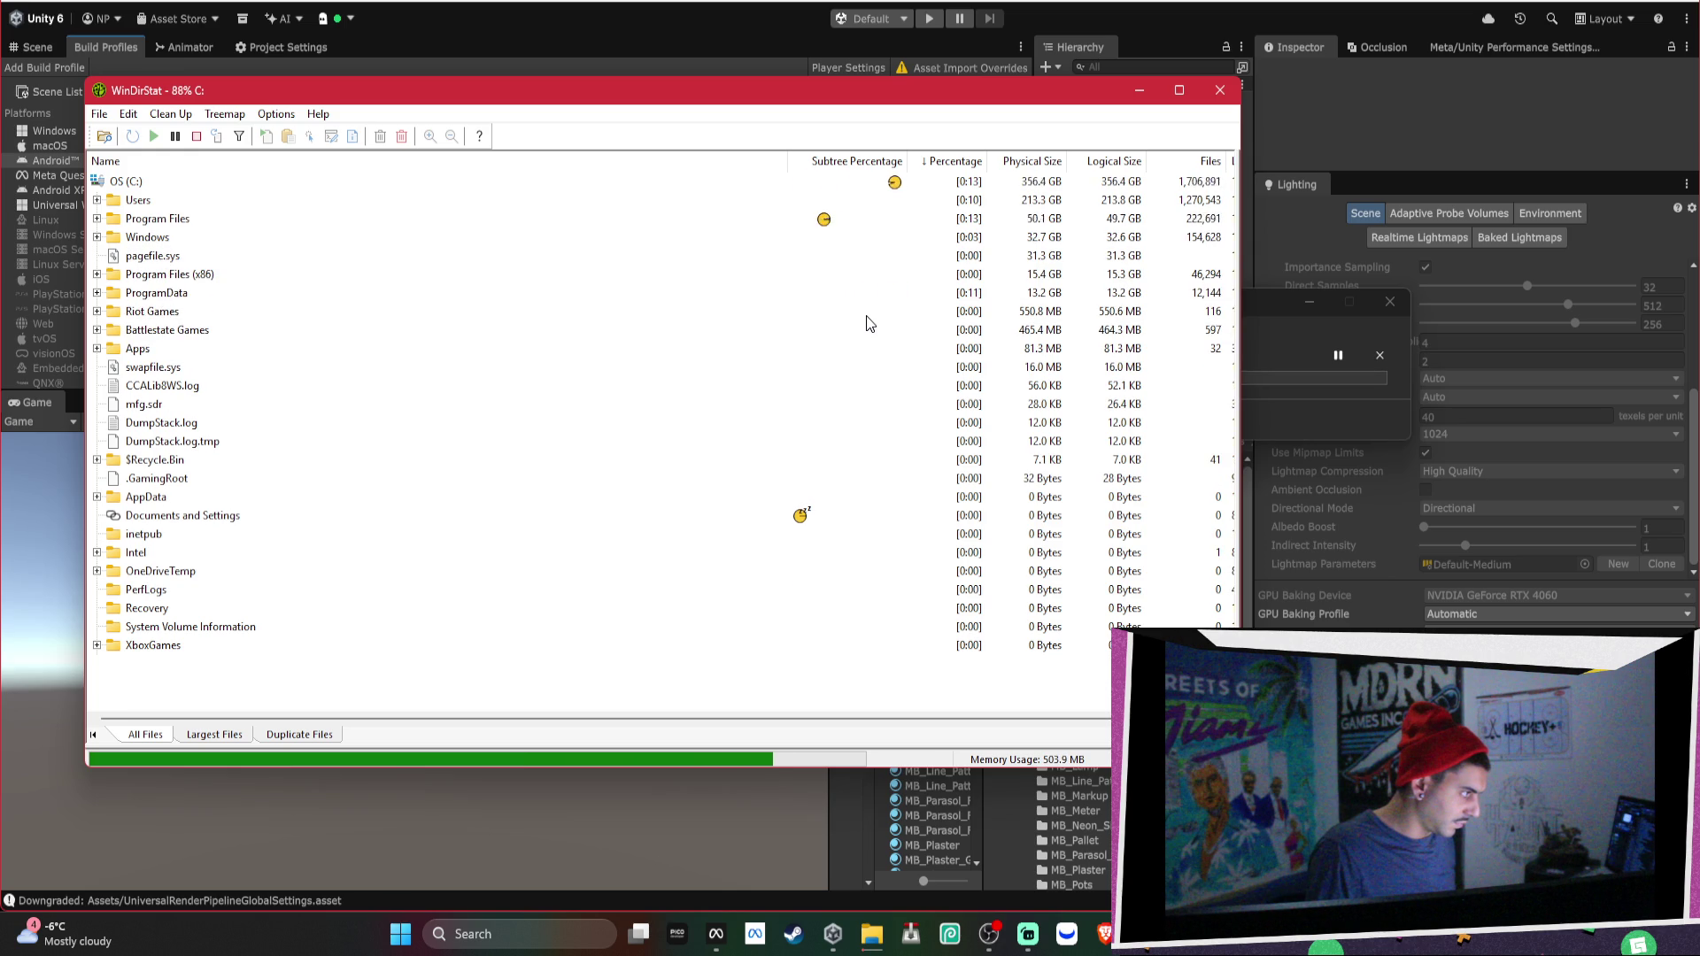
{"action": "left_click", "coordinate": [162, 181]}
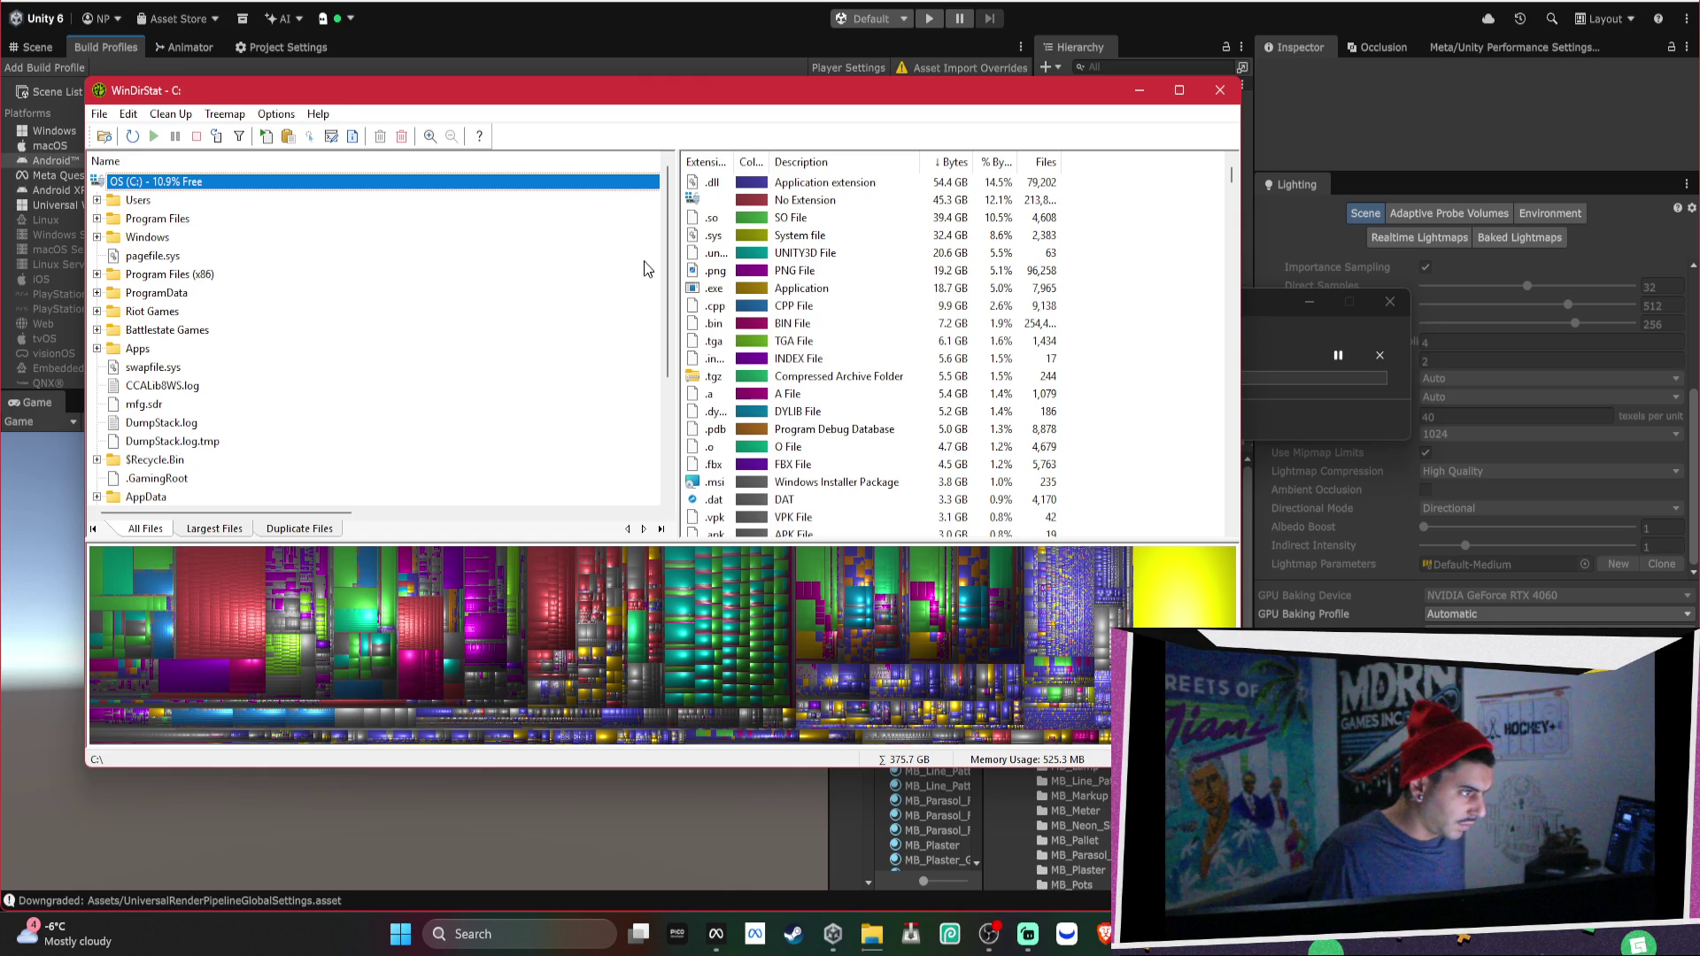
{"action": "left_click", "coordinate": [1219, 89]}
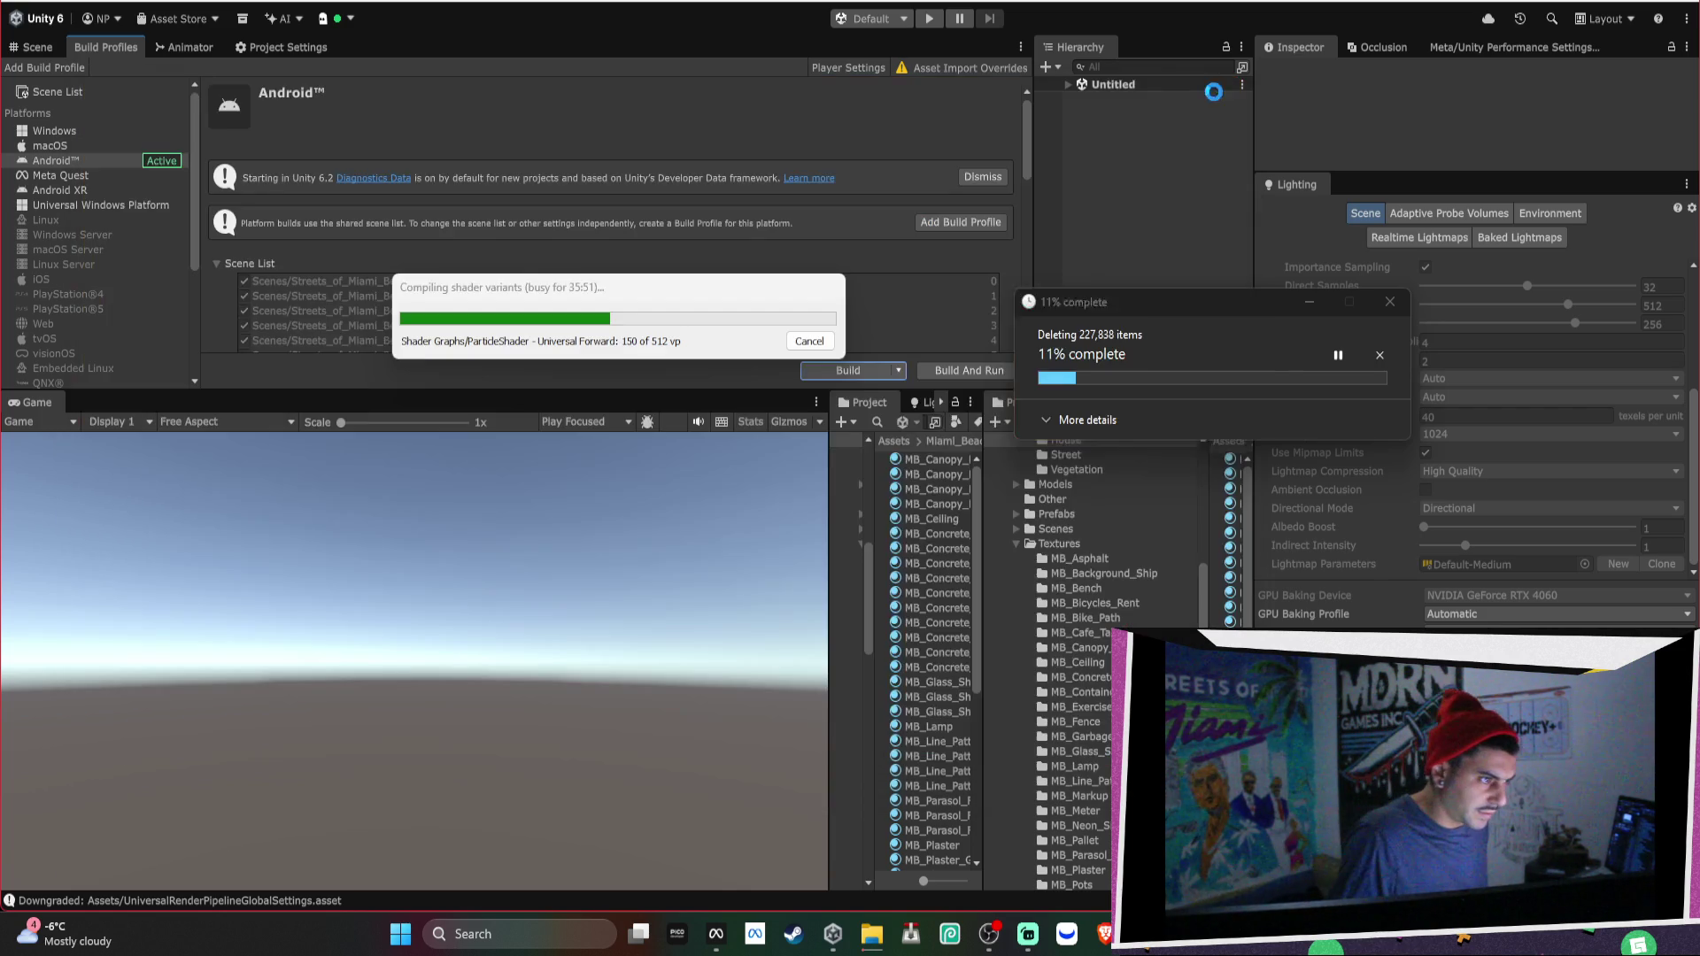
{"action": "left_click", "coordinate": [1139, 356]}
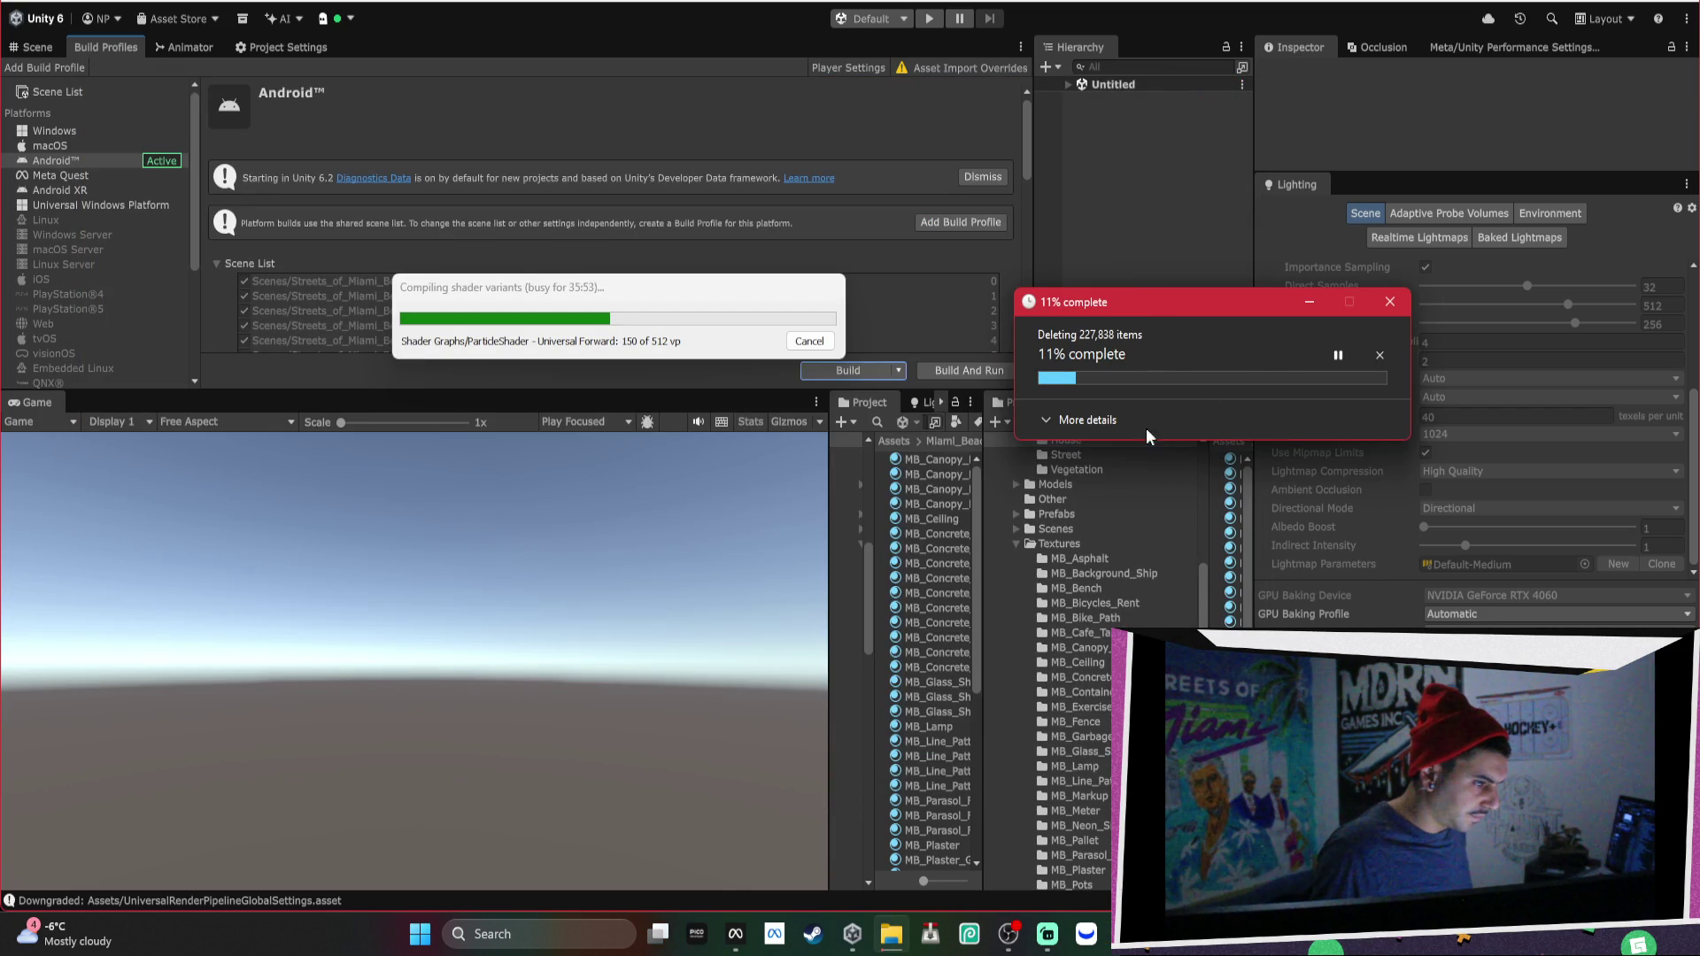
{"action": "left_click", "coordinate": [1101, 422]}
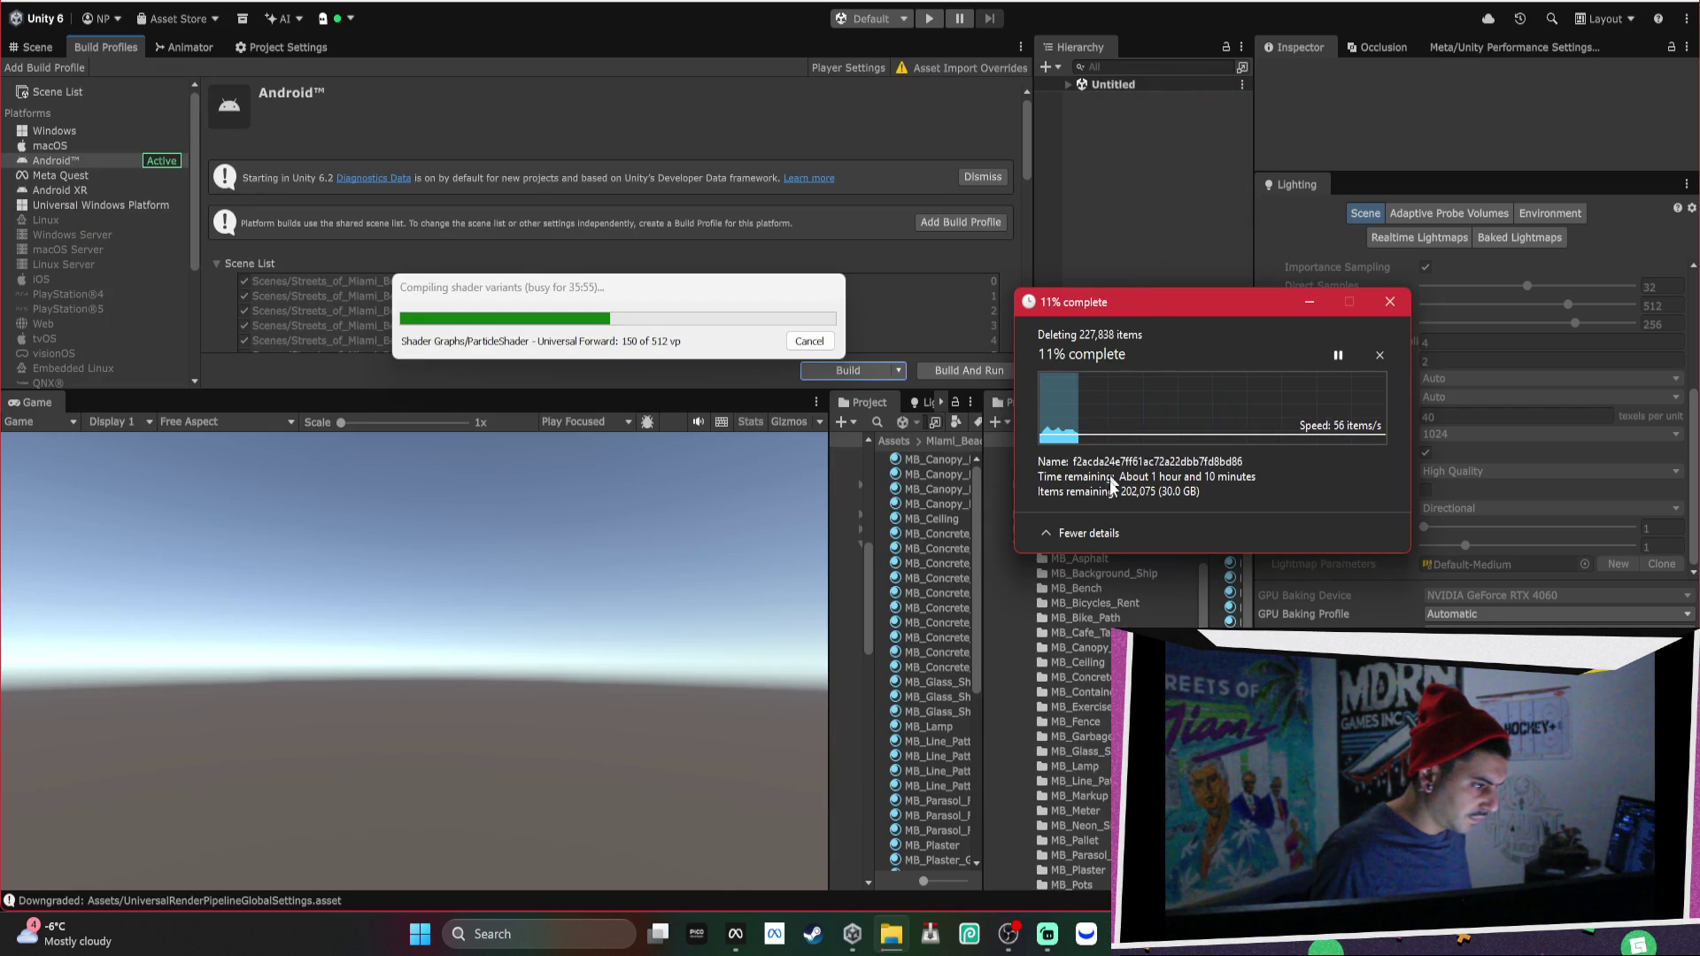
{"action": "left_click", "coordinate": [1097, 529]}
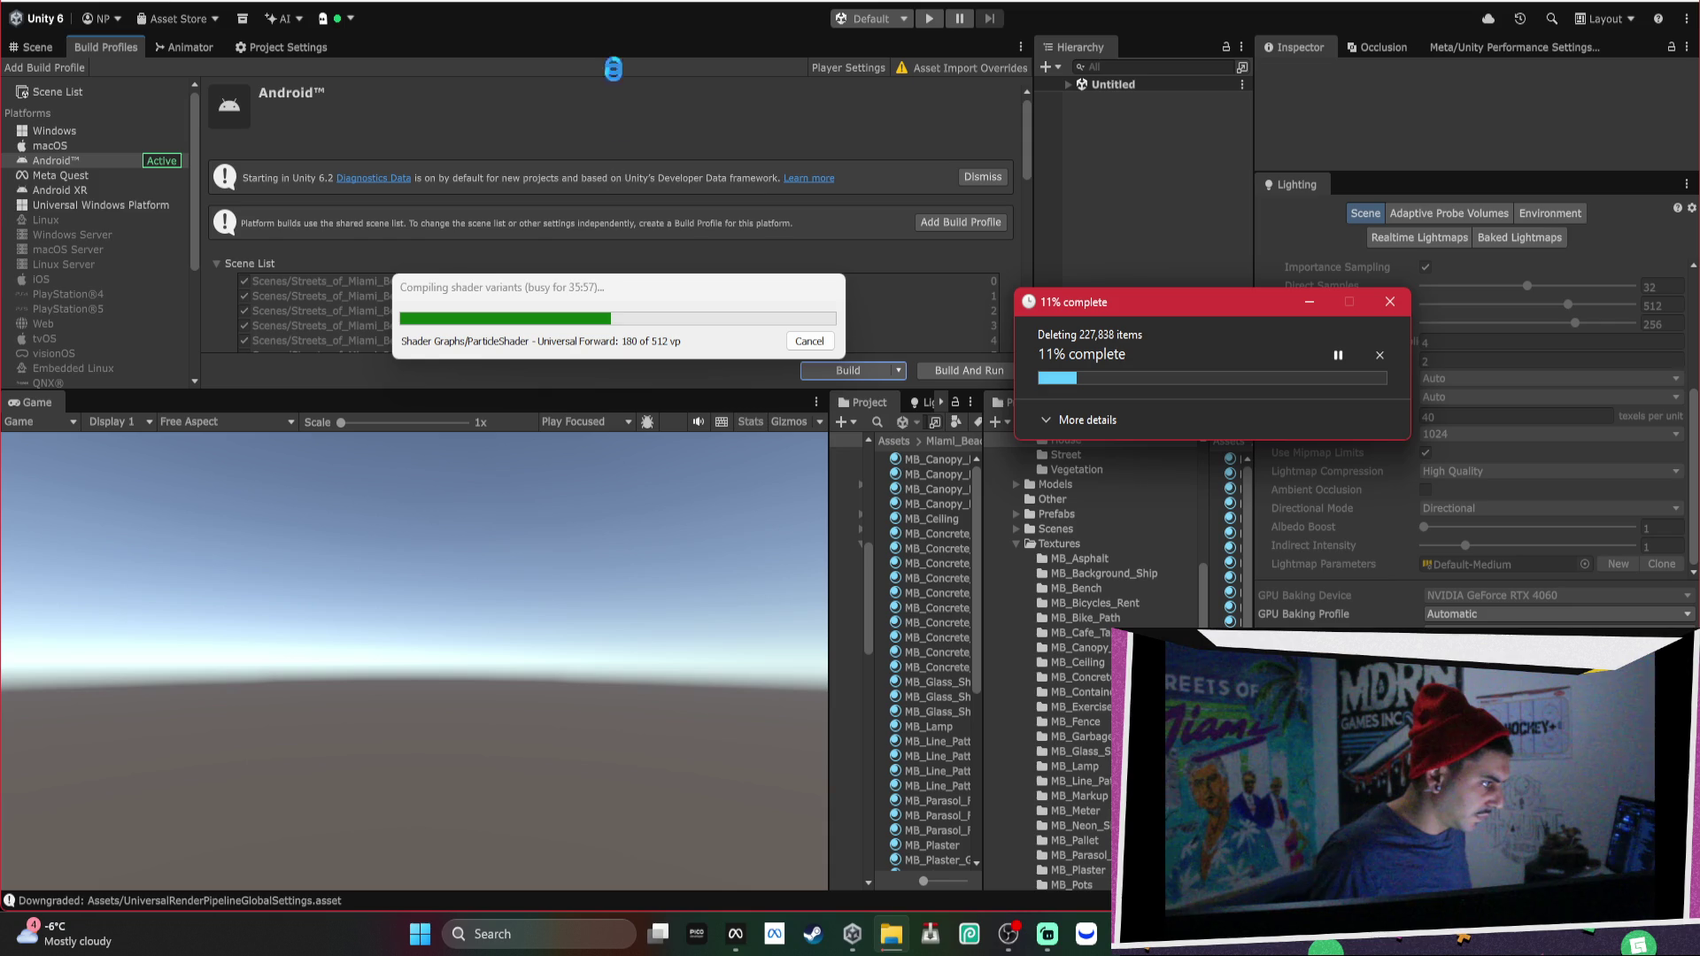
{"action": "left_click_drag", "start_coordinate": [646, 289], "coordinate": [814, 220]}
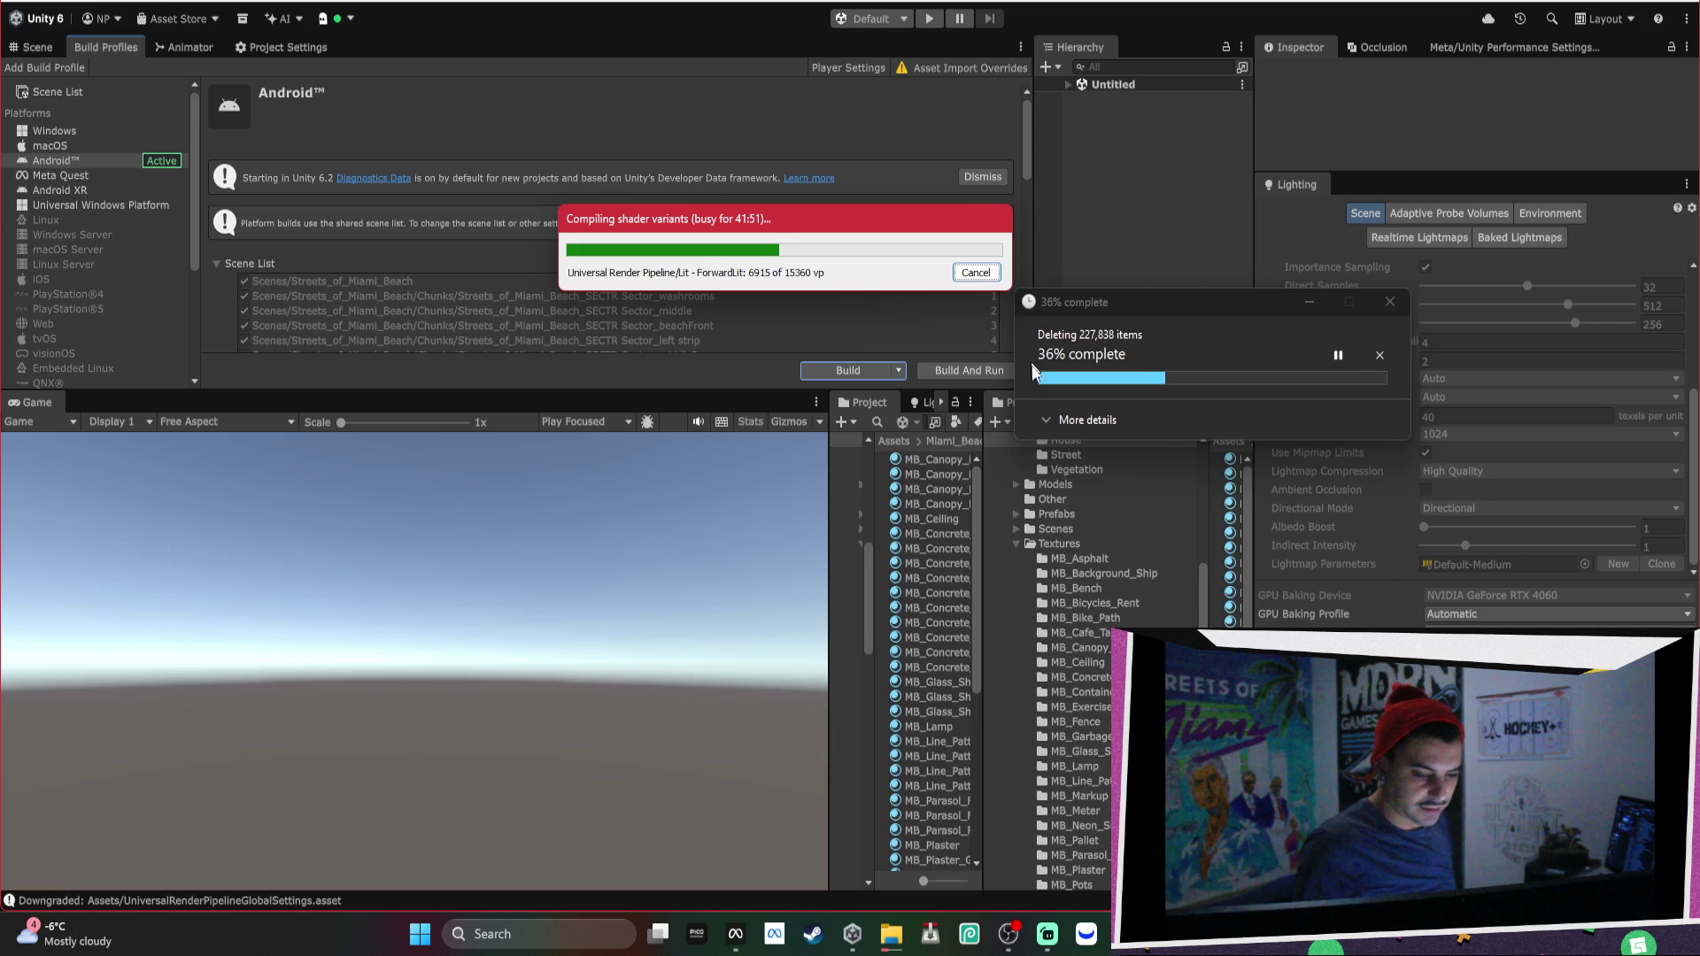
Expand the deletion progress to More details and move the Unity shader-compile dialog up and left.
{"action": "left_click", "coordinate": [1059, 422]}
{"action": "left_click", "coordinate": [1057, 417]}
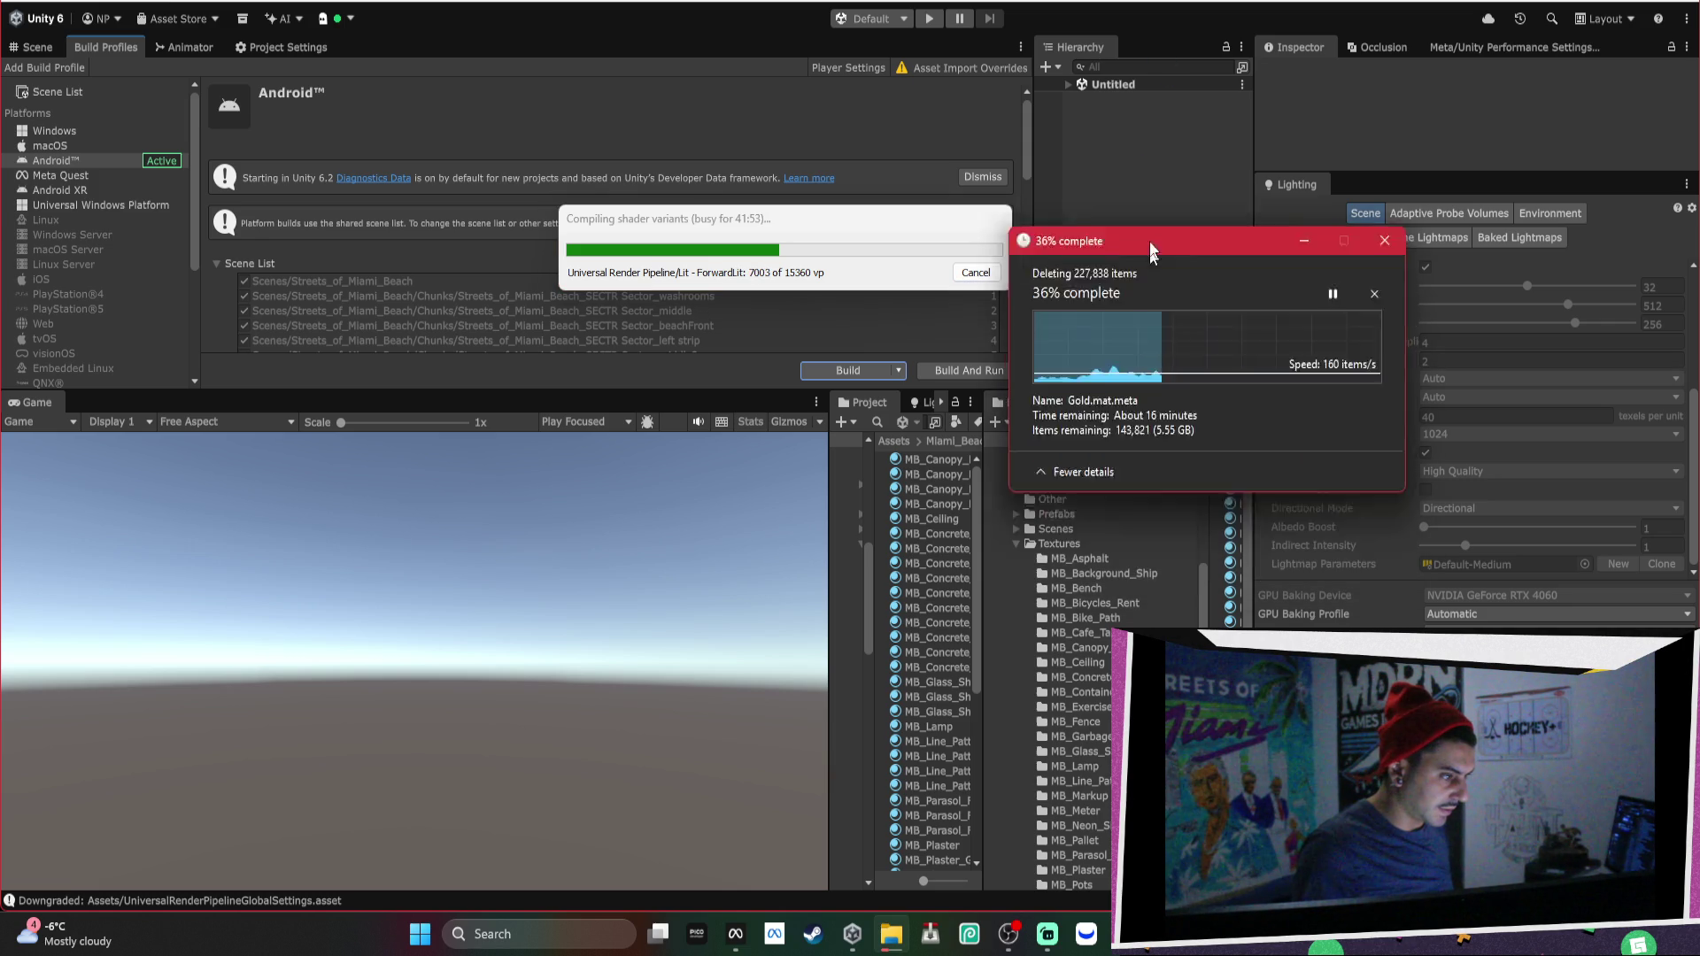
{"action": "left_click_drag", "start_coordinate": [942, 232], "coordinate": [889, 191]}
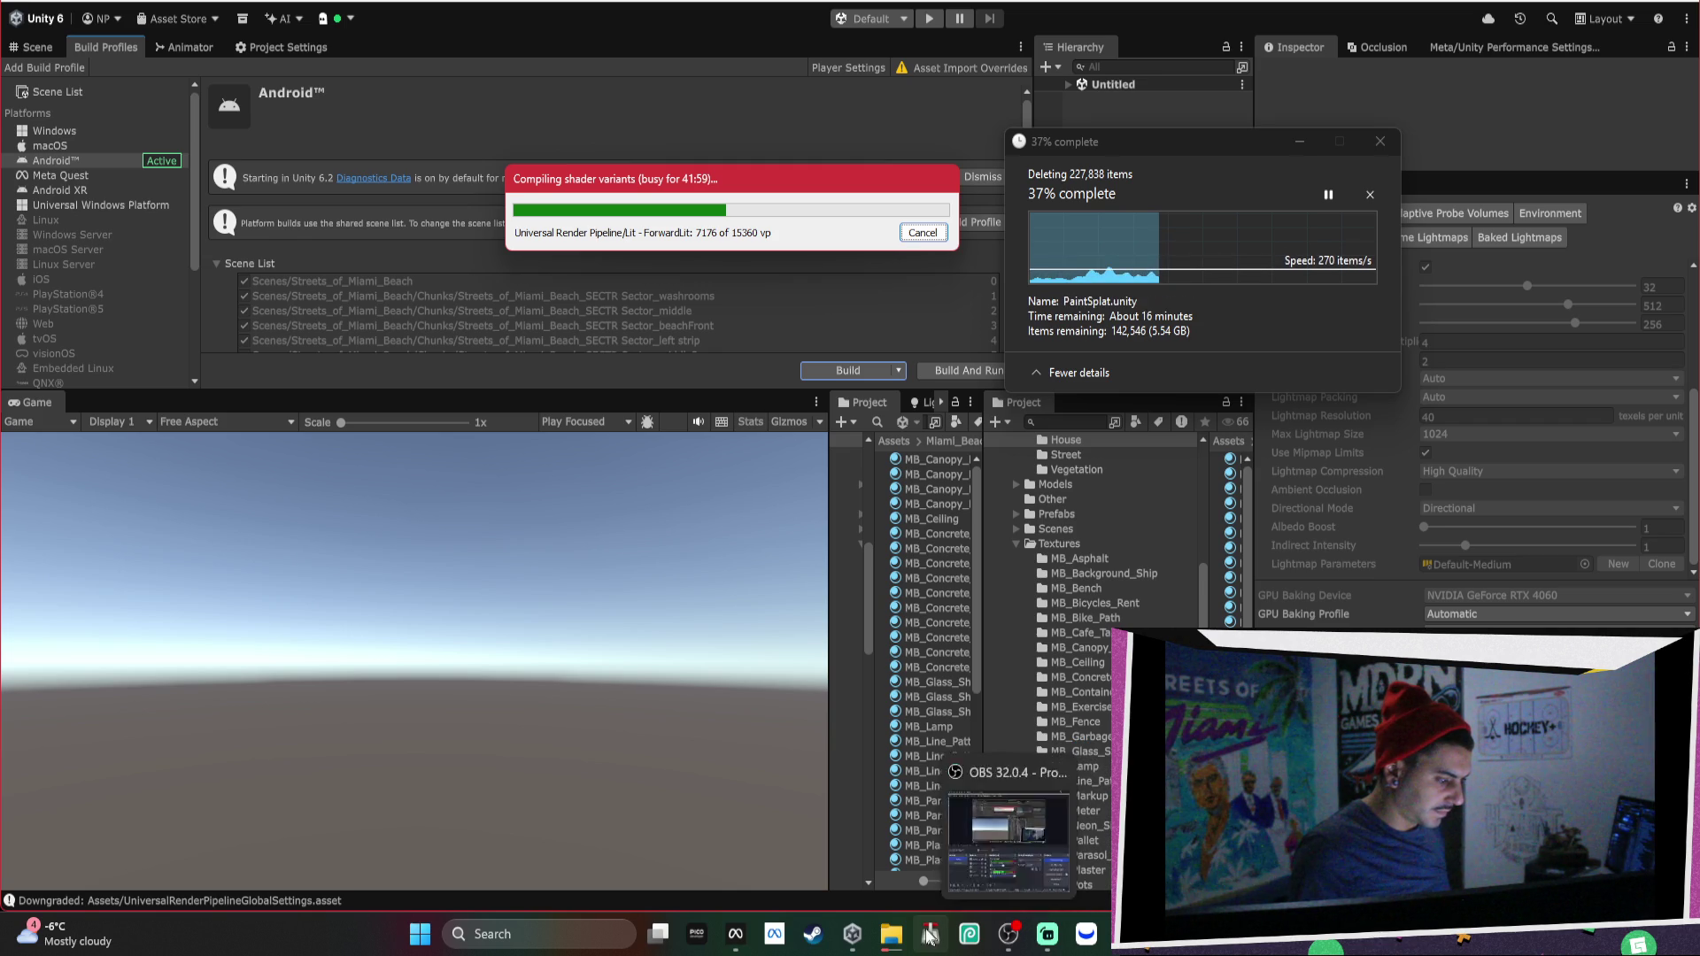
{"action": "mouse_move", "coordinate": [902, 936]}
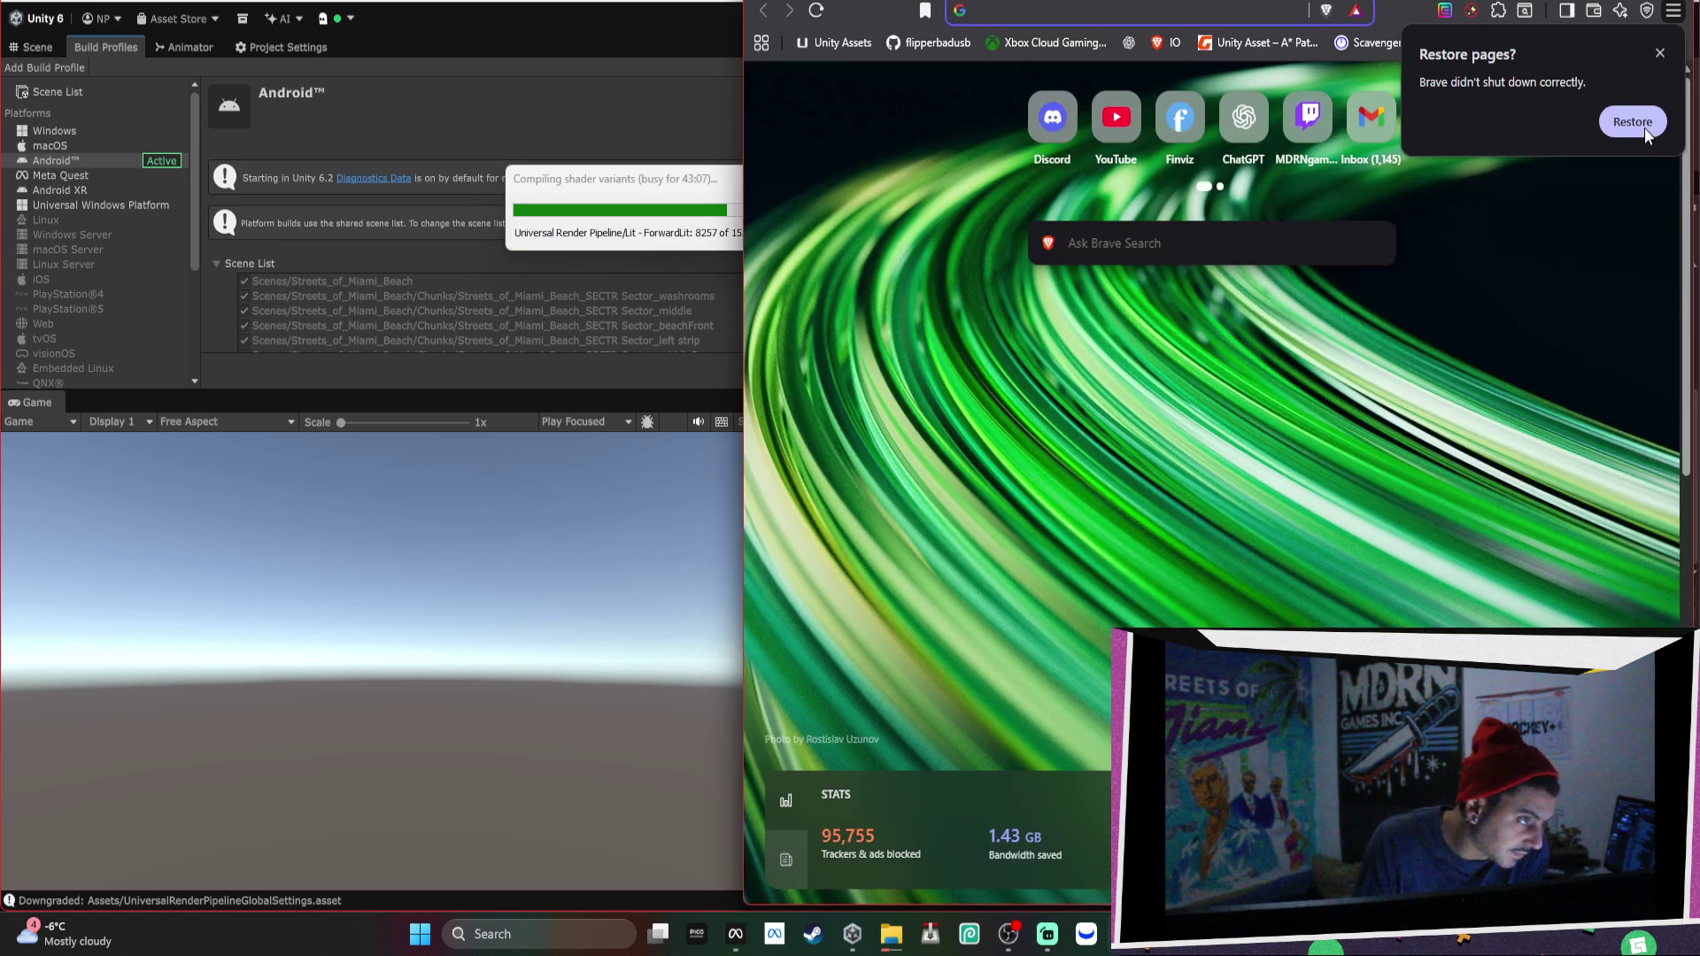
Restore the previous Brave pages and open the full browsing history from the main menu.
{"action": "left_click", "coordinate": [1634, 120]}
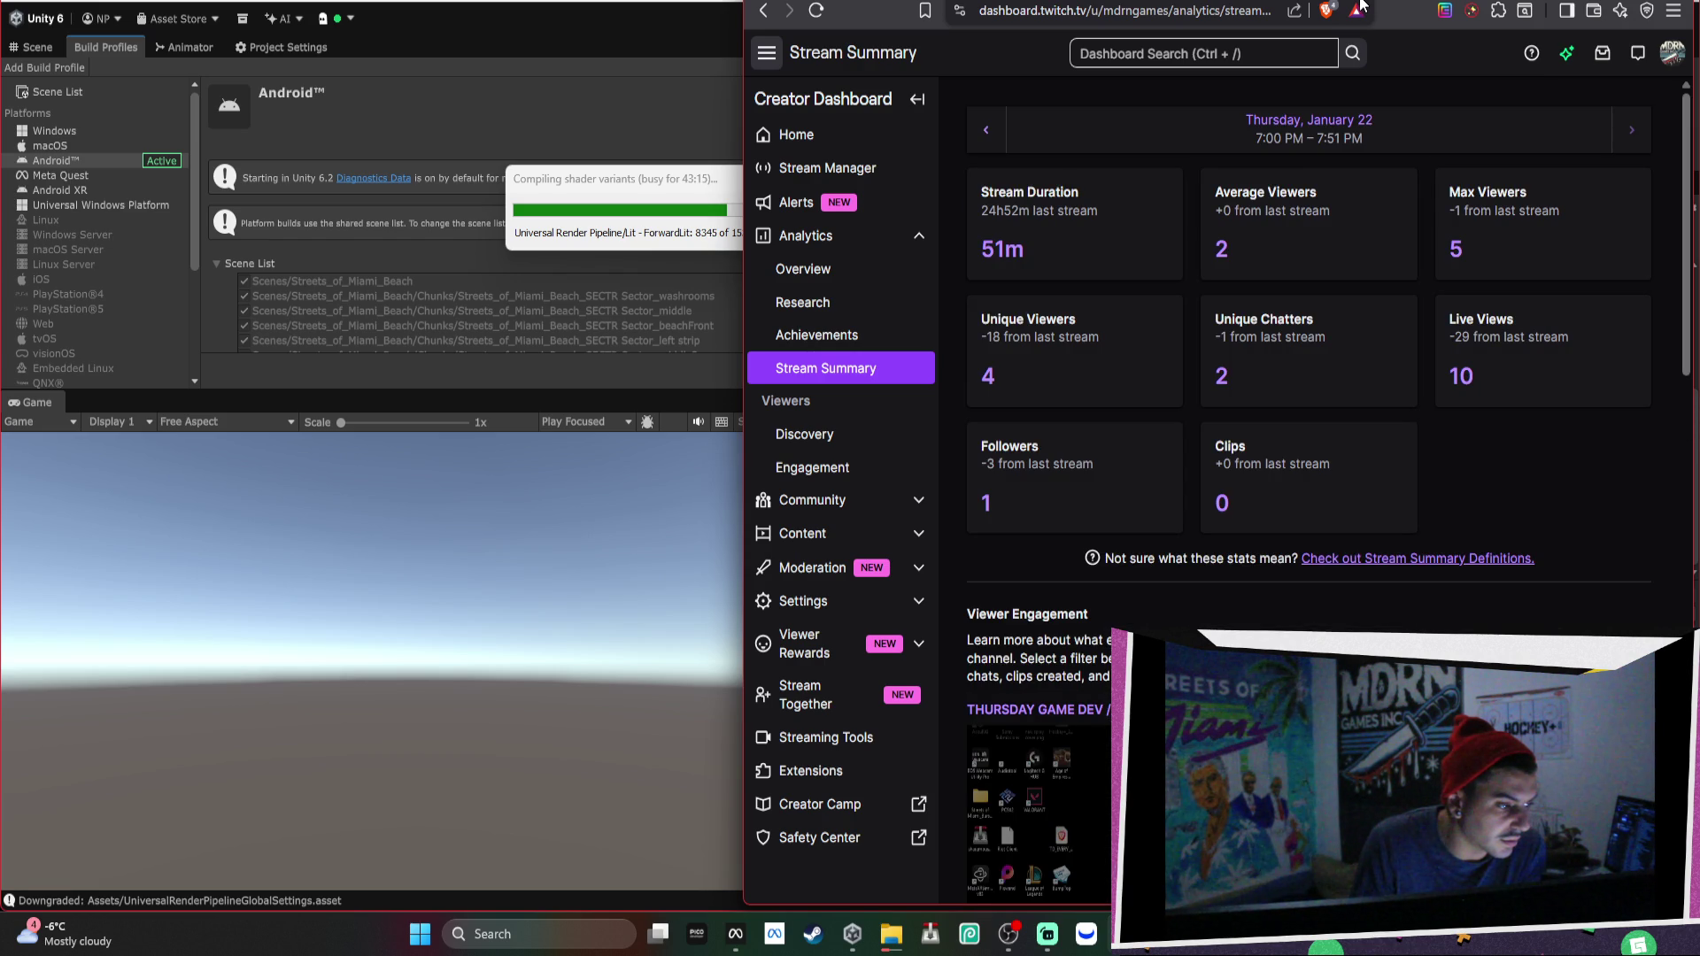
{"action": "left_click", "coordinate": [1120, 10]}
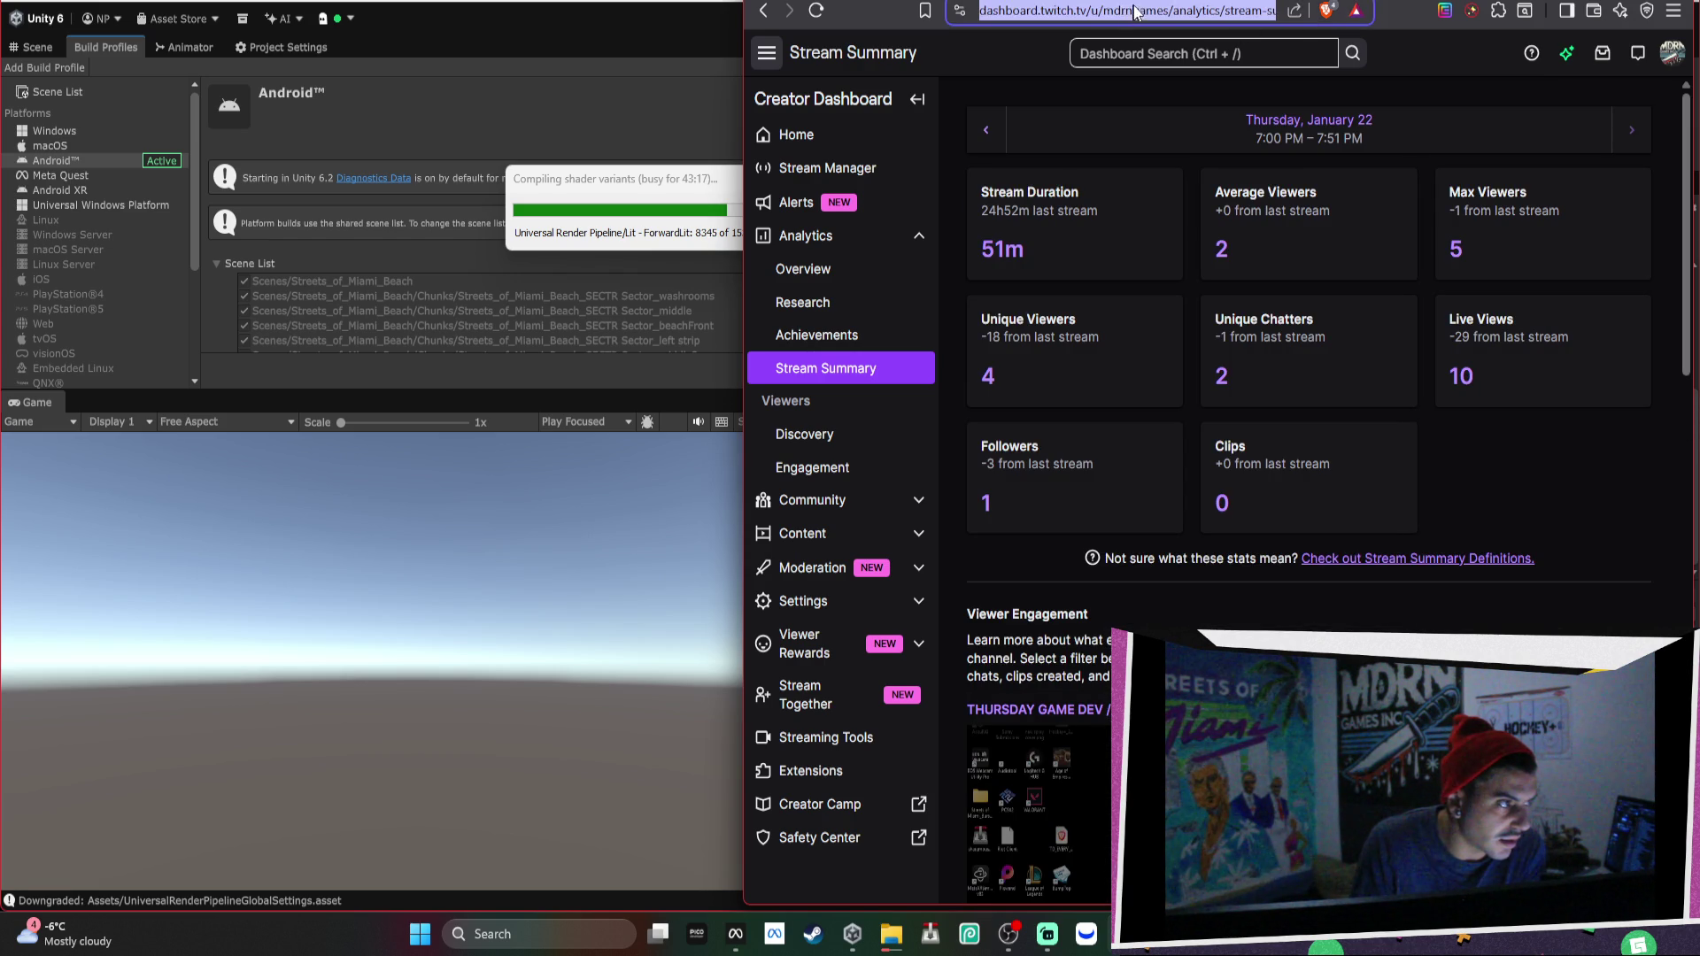
{"action": "left_click", "coordinate": [1673, 11]}
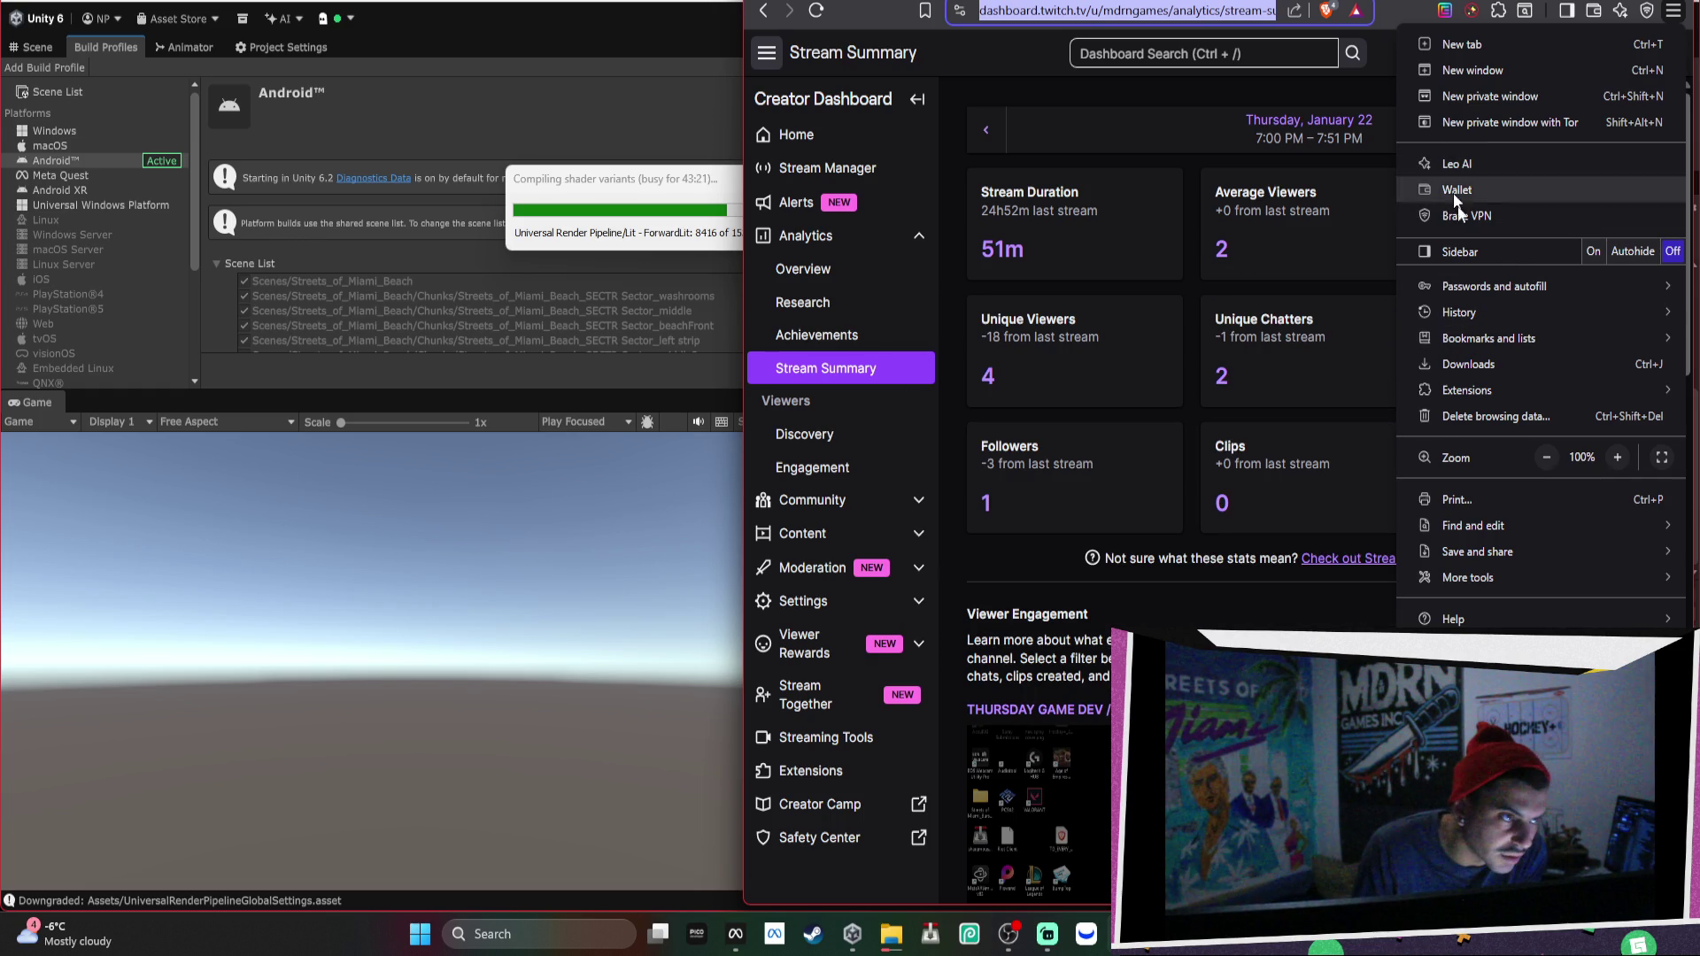
{"action": "mouse_move", "coordinate": [1512, 310]}
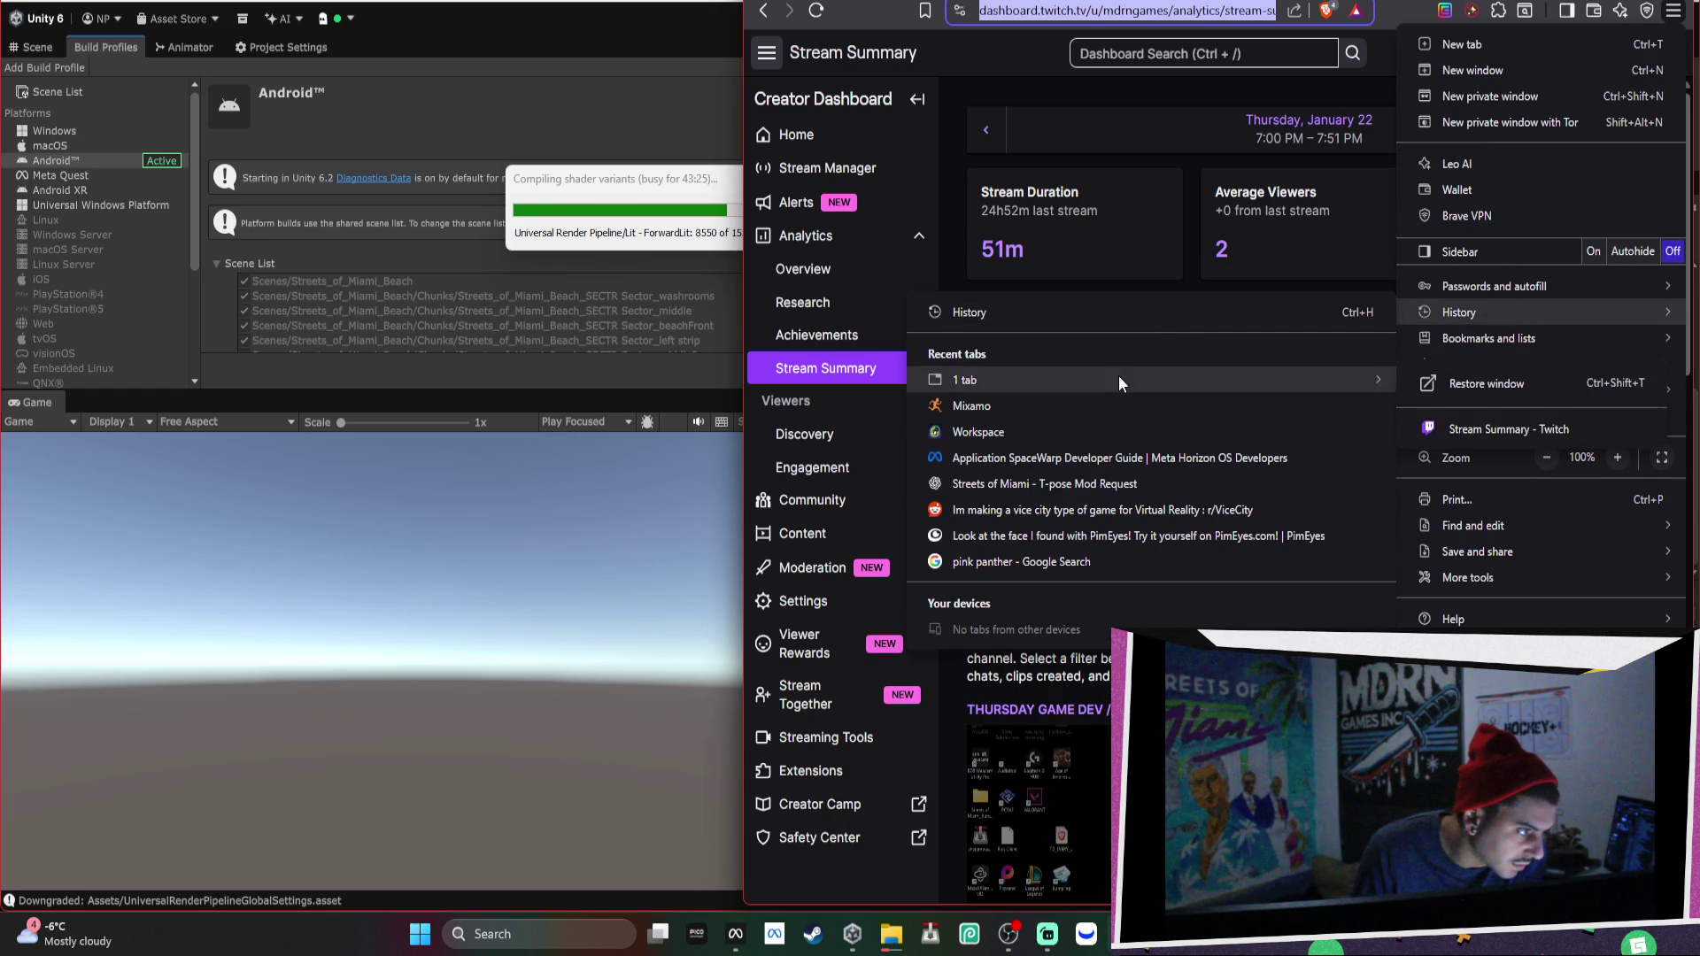
{"action": "mouse_move", "coordinate": [975, 388]}
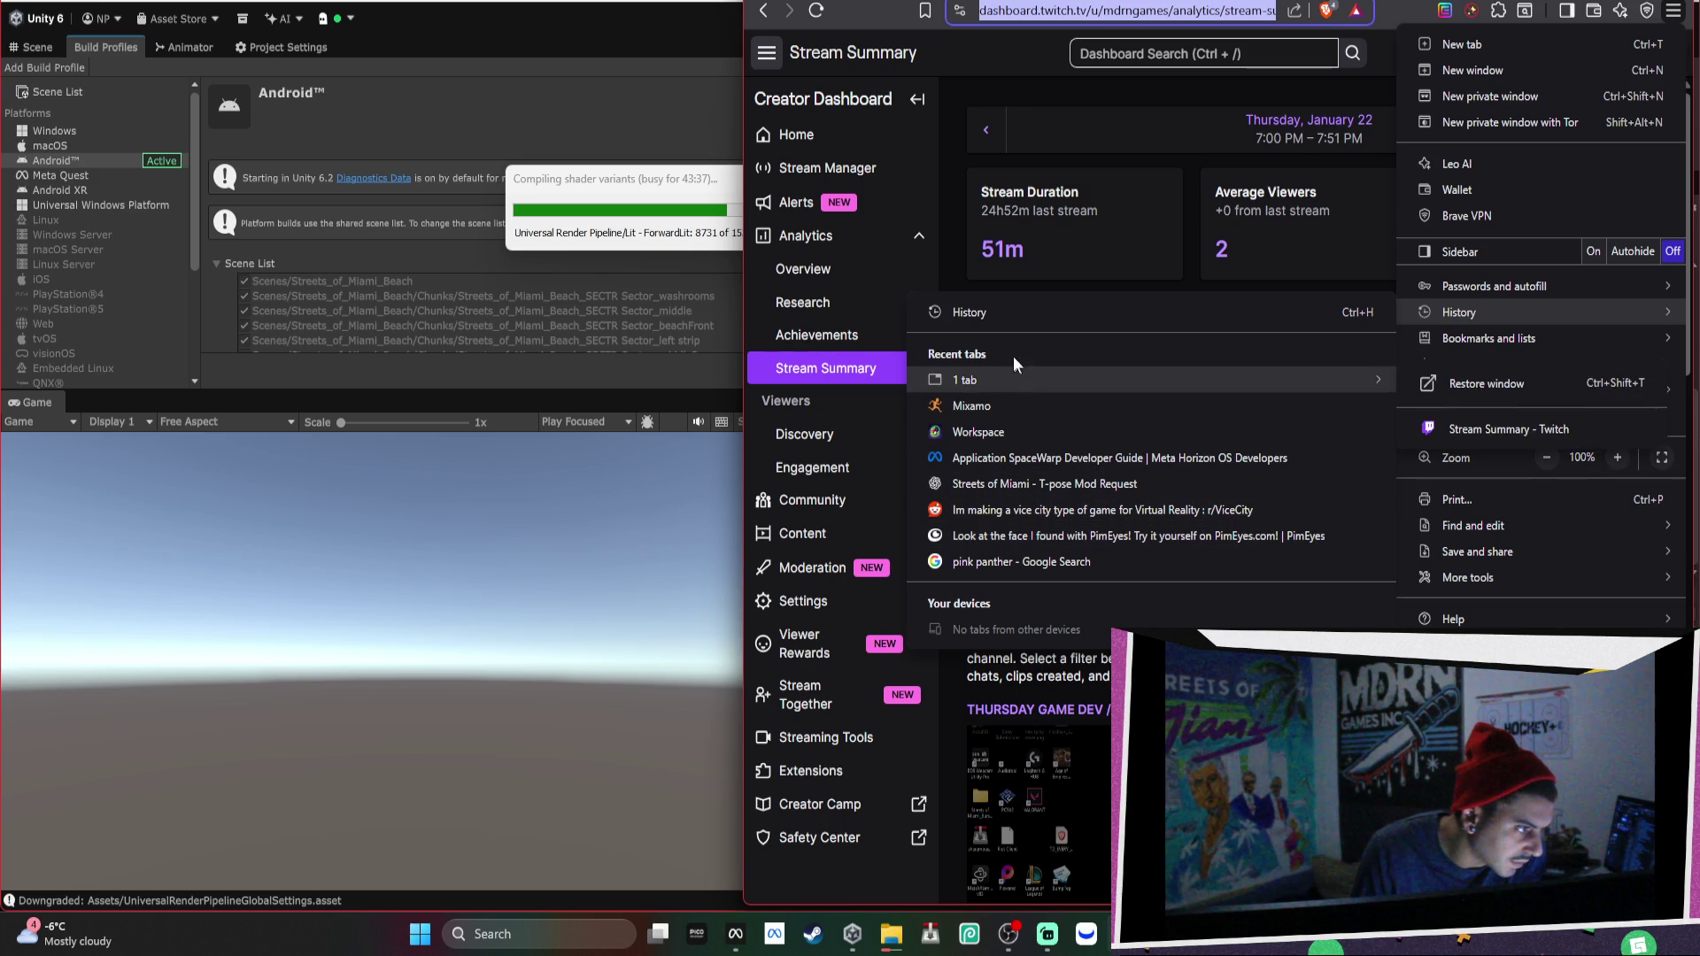
{"action": "left_click", "coordinate": [1017, 305]}
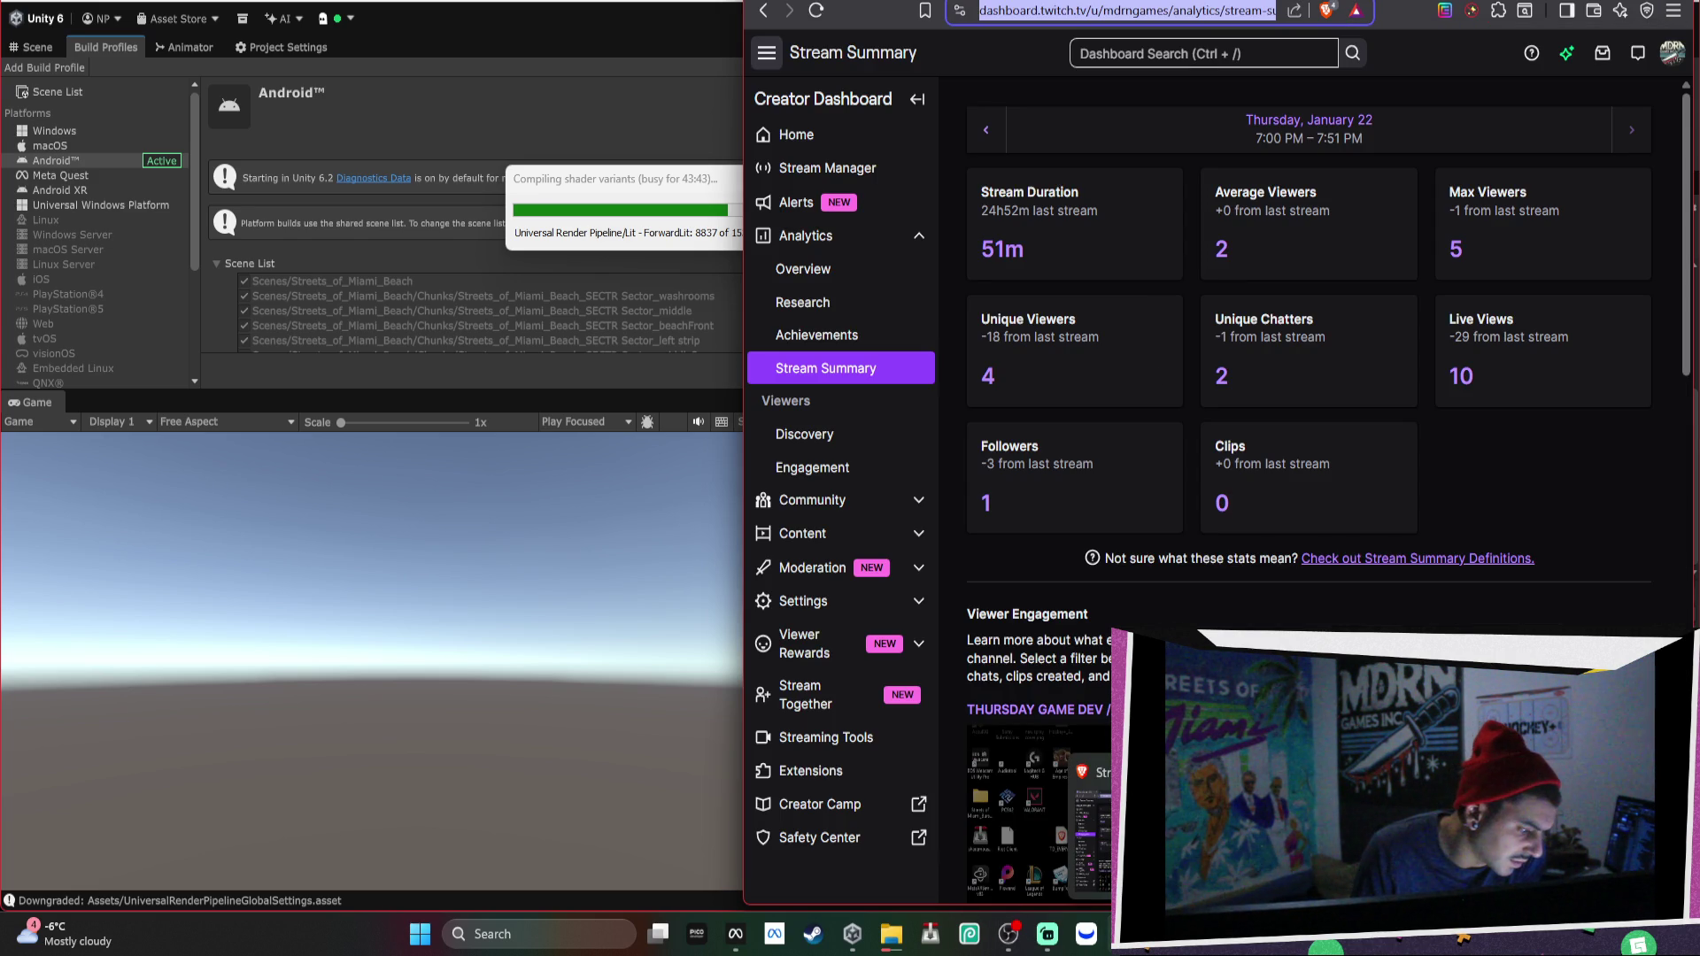
Browse the main menu's History and Bookmarks submenus, then close the menu to return to Stream Summary.
{"action": "left_click", "coordinate": [1674, 11]}
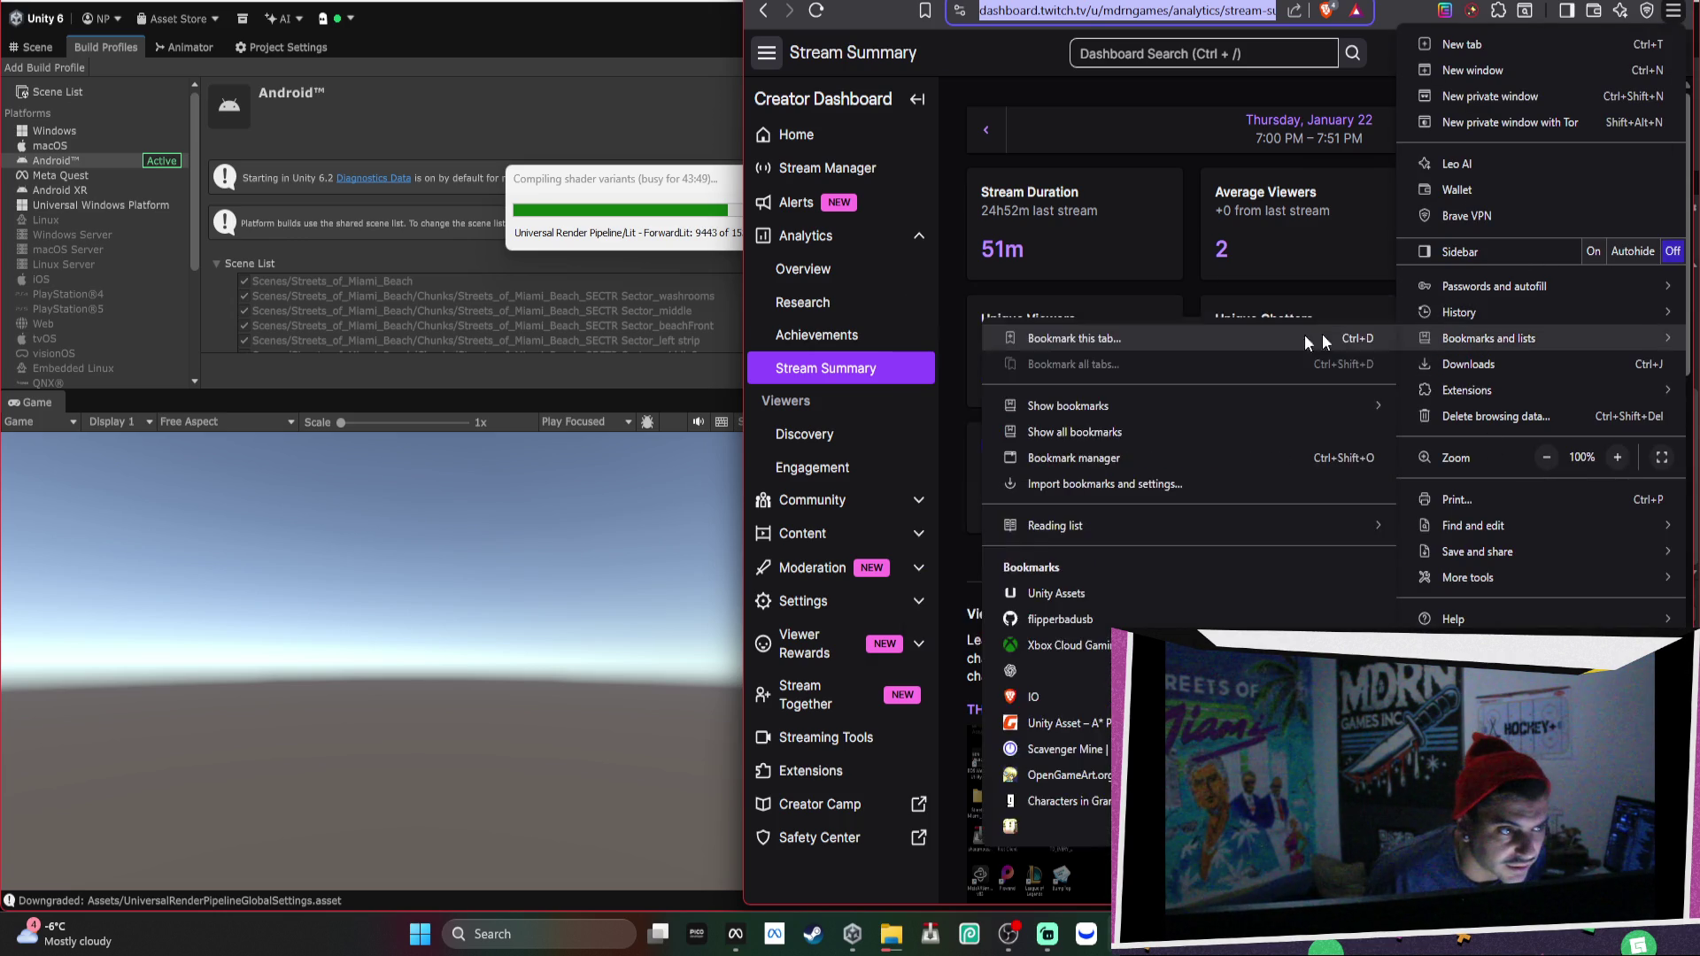
{"action": "mouse_move", "coordinate": [1116, 379]}
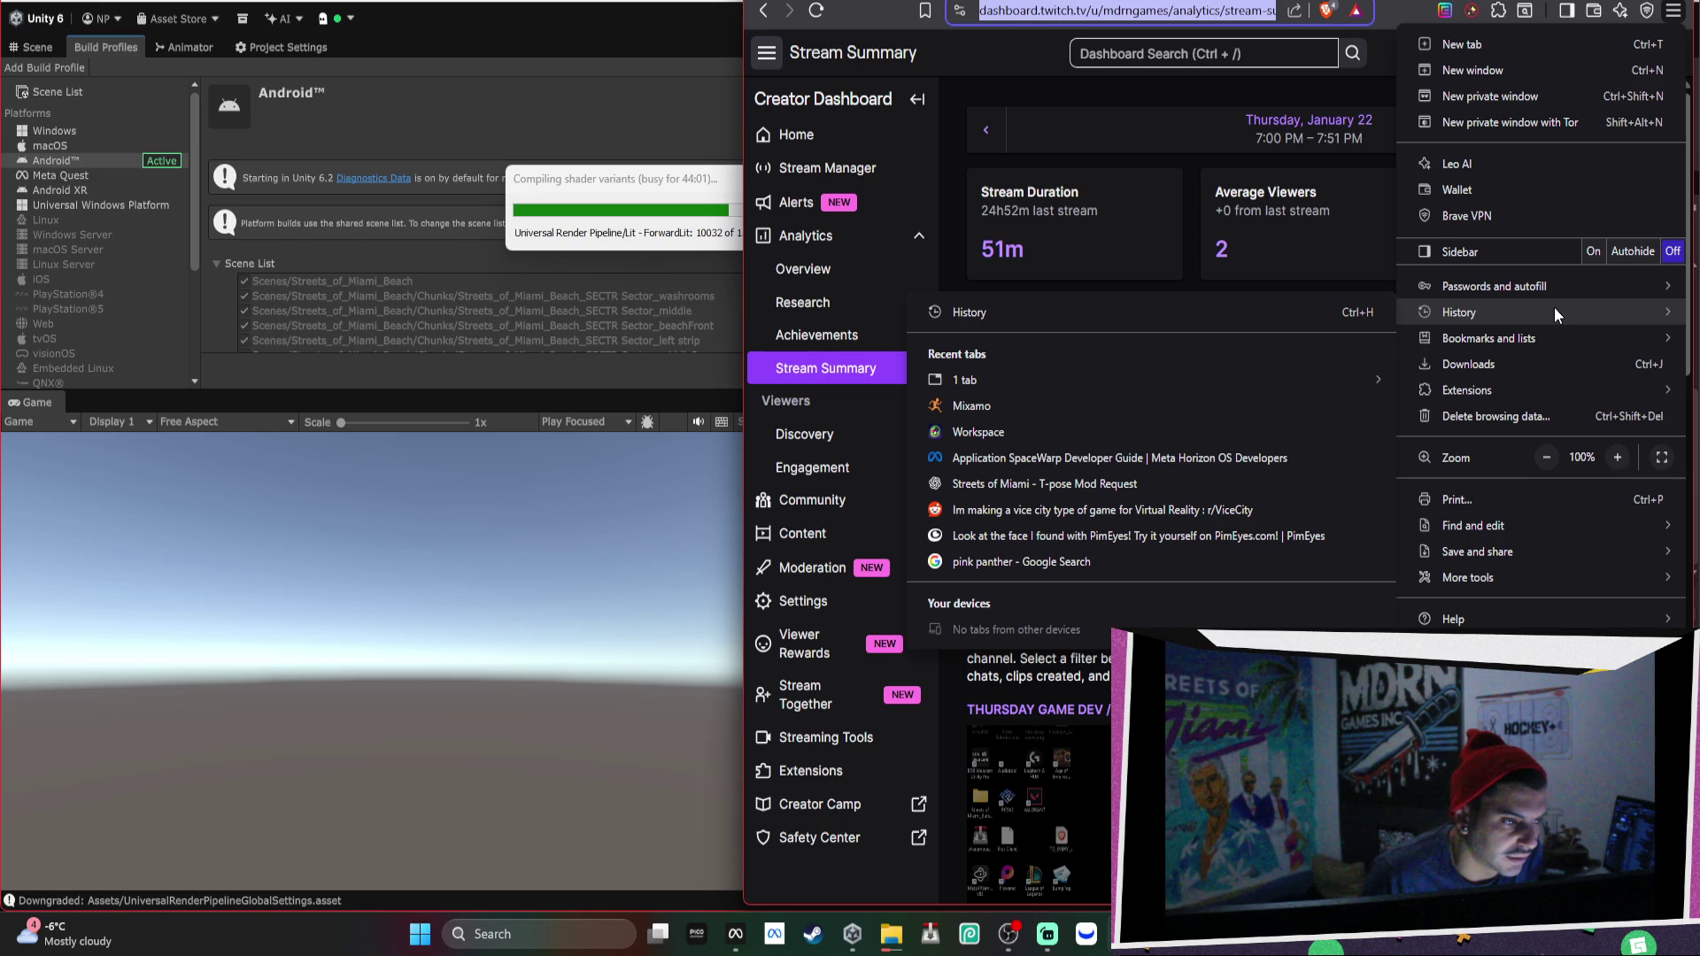
{"action": "mouse_move", "coordinate": [1556, 338]}
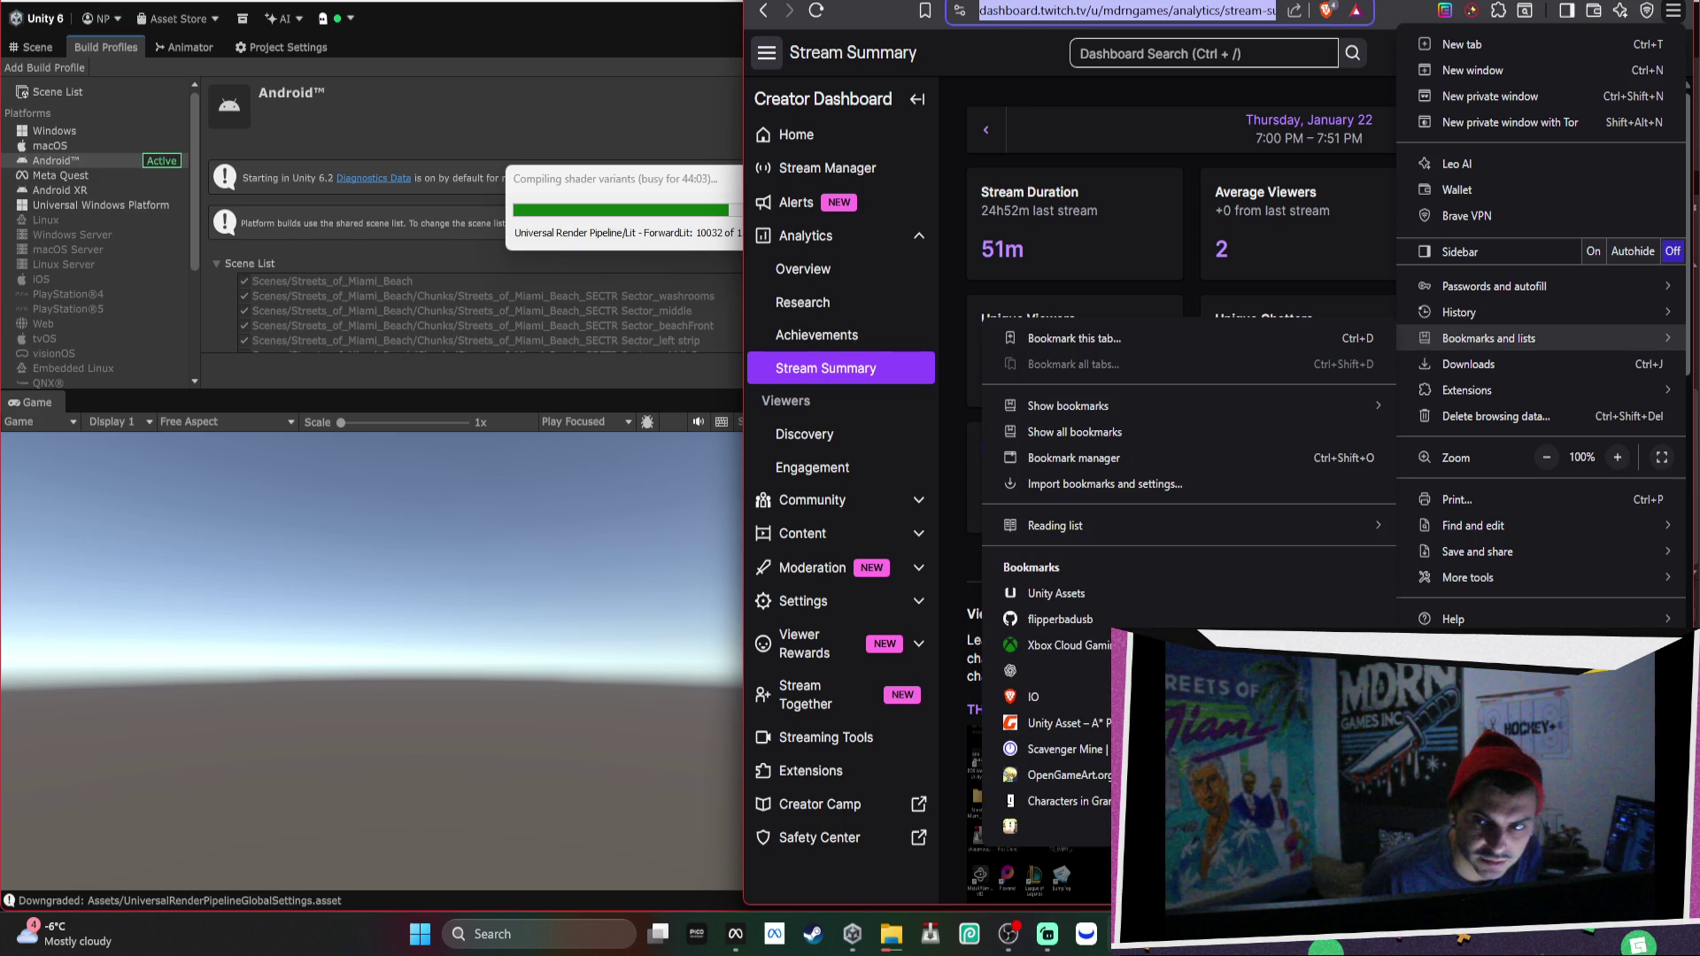
{"action": "left_click", "coordinate": [1041, 13]}
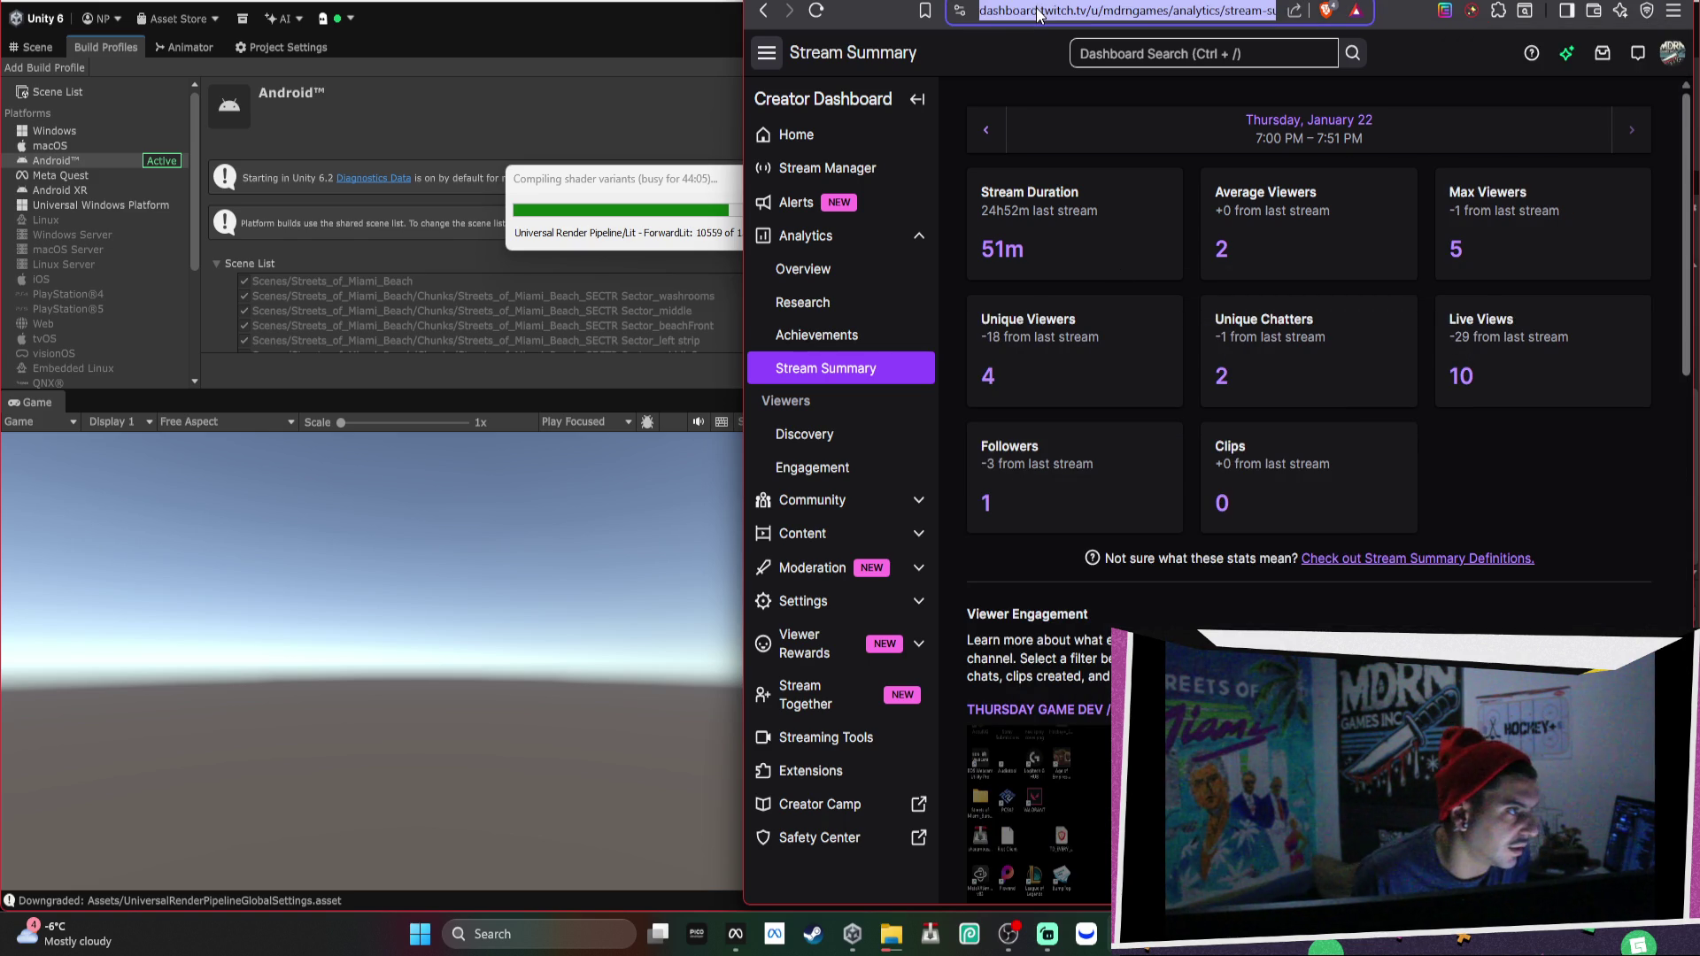
Load Trello, open the Streets Of Miami board in a smaller floating window, then refocus the deletion progress.
{"action": "type", "text": "trello"}
{"action": "key", "text": "Return"}
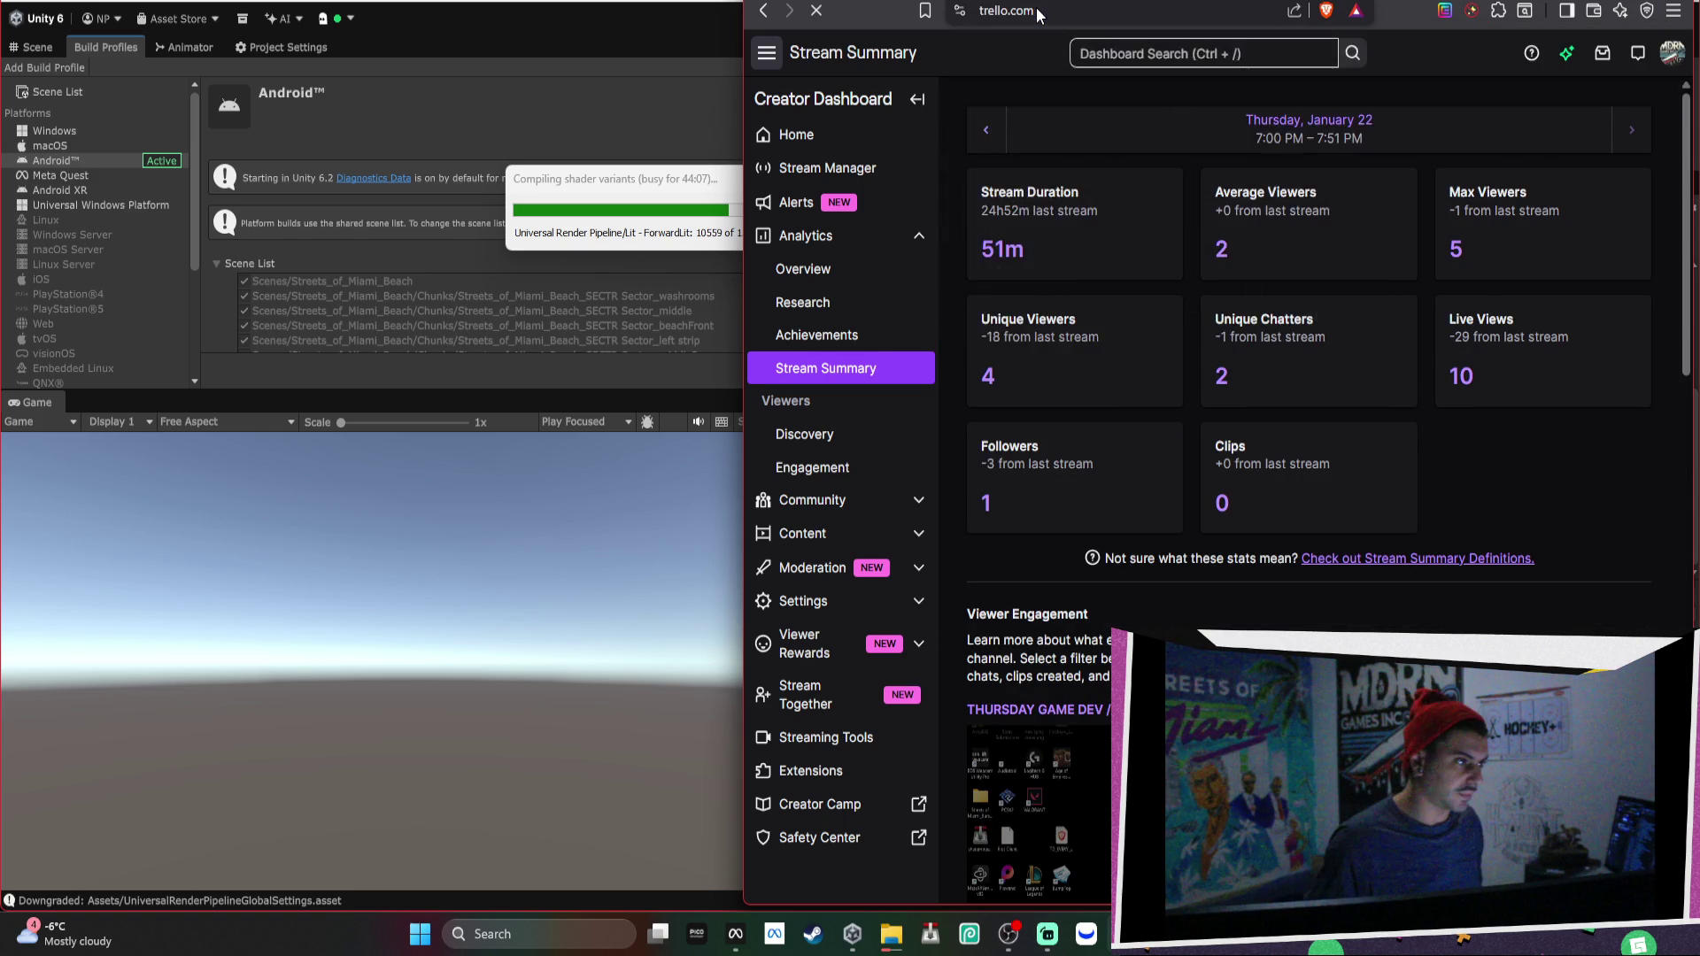
{"action": "mouse_move", "coordinate": [1049, 8]}
{"action": "left_mouse_down"}
{"action": "mouse_move", "coordinate": [808, 141]}
{"action": "mouse_move", "coordinate": [389, 87]}
{"action": "left_mouse_up"}
{"action": "scroll", "coordinate": [455, 210], "scroll_direction": "down", "scroll_amount": 2}
{"action": "left_click", "coordinate": [364, 692]}
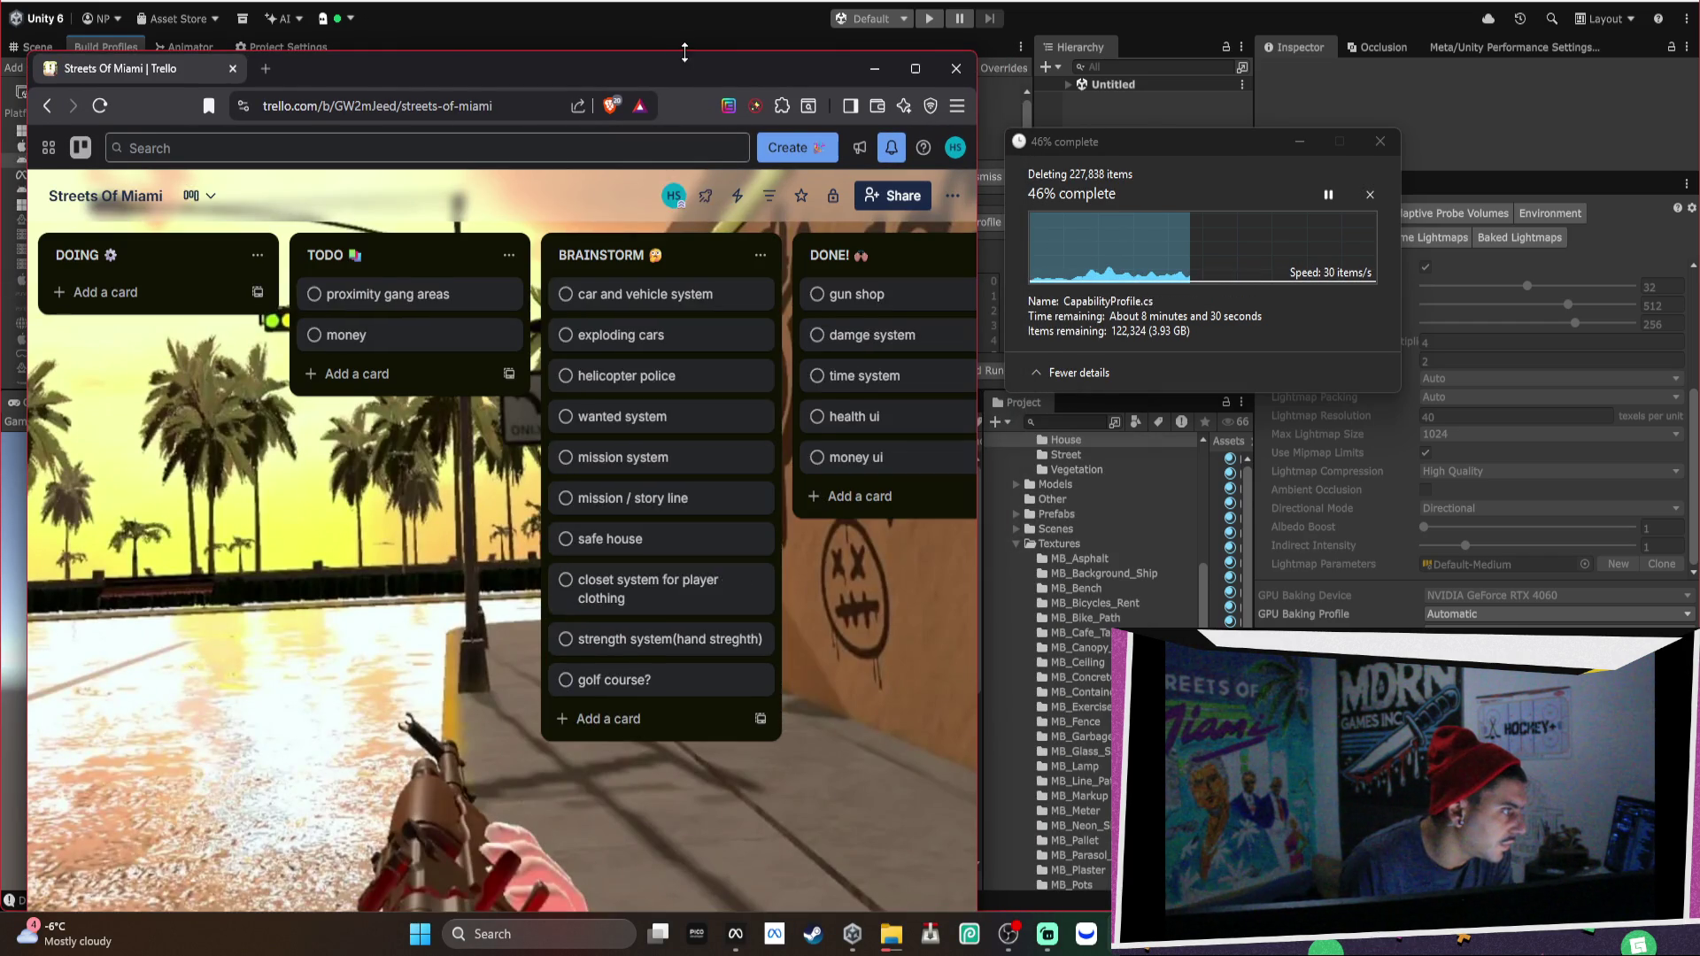
{"action": "mouse_move", "coordinate": [682, 56]}
{"action": "left_mouse_down"}
{"action": "mouse_move", "coordinate": [679, 629]}
{"action": "mouse_move", "coordinate": [651, 306]}
{"action": "left_mouse_up"}
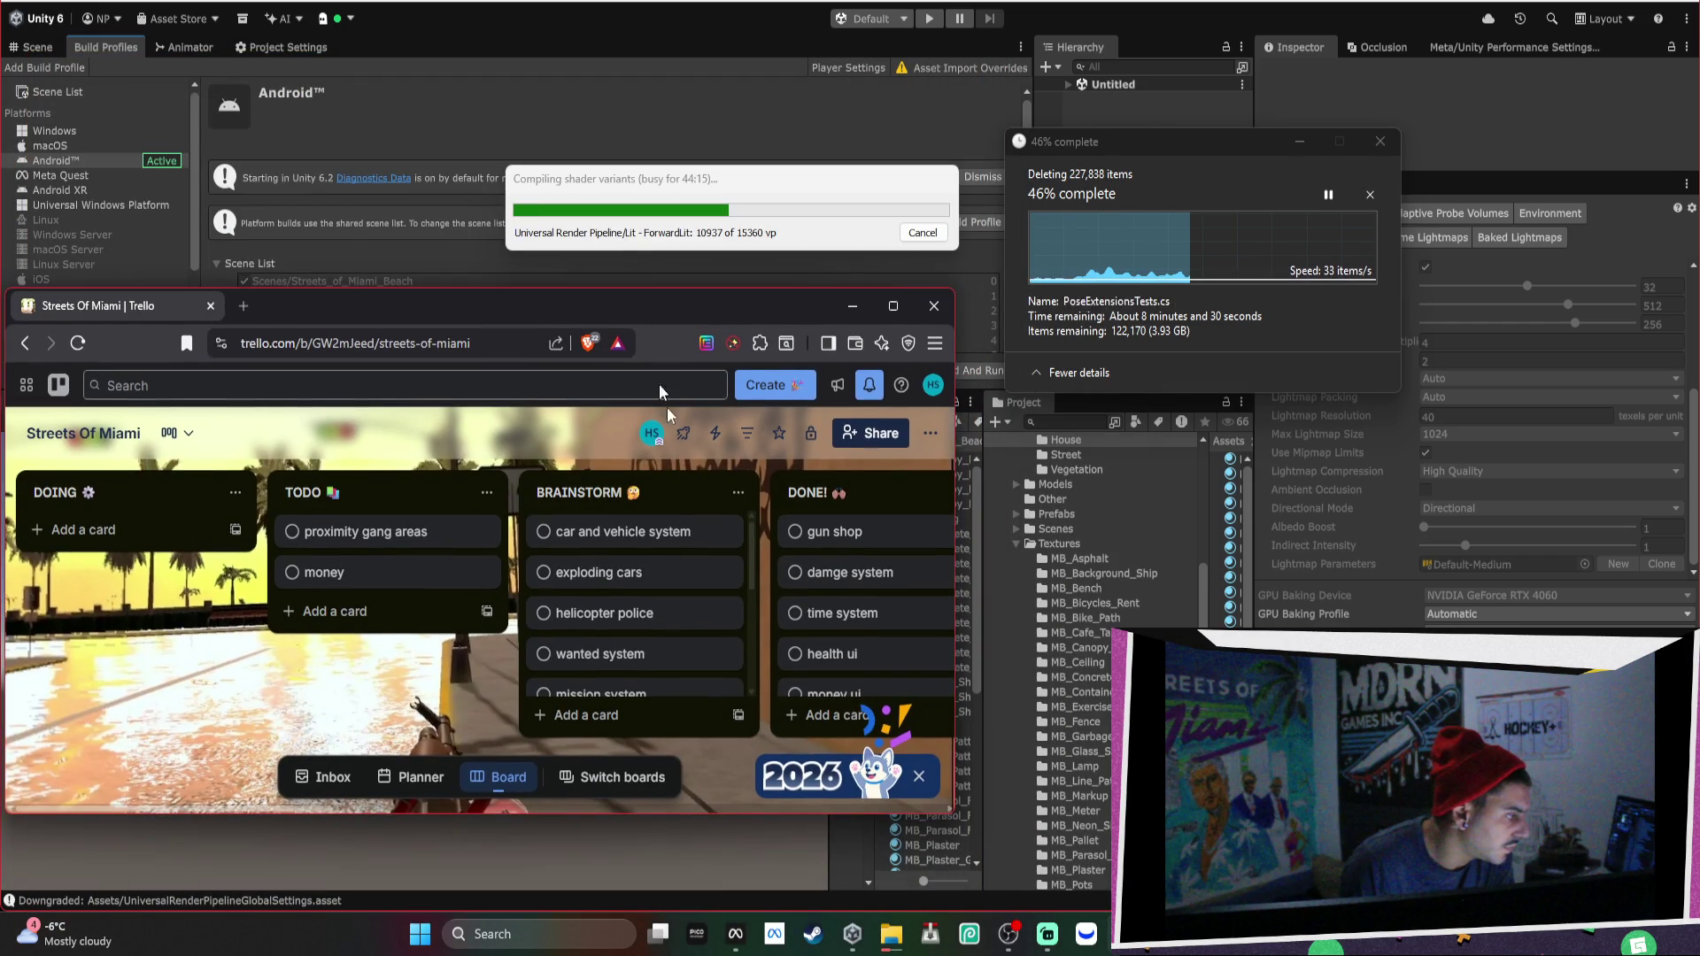
{"action": "left_click", "coordinate": [886, 779]}
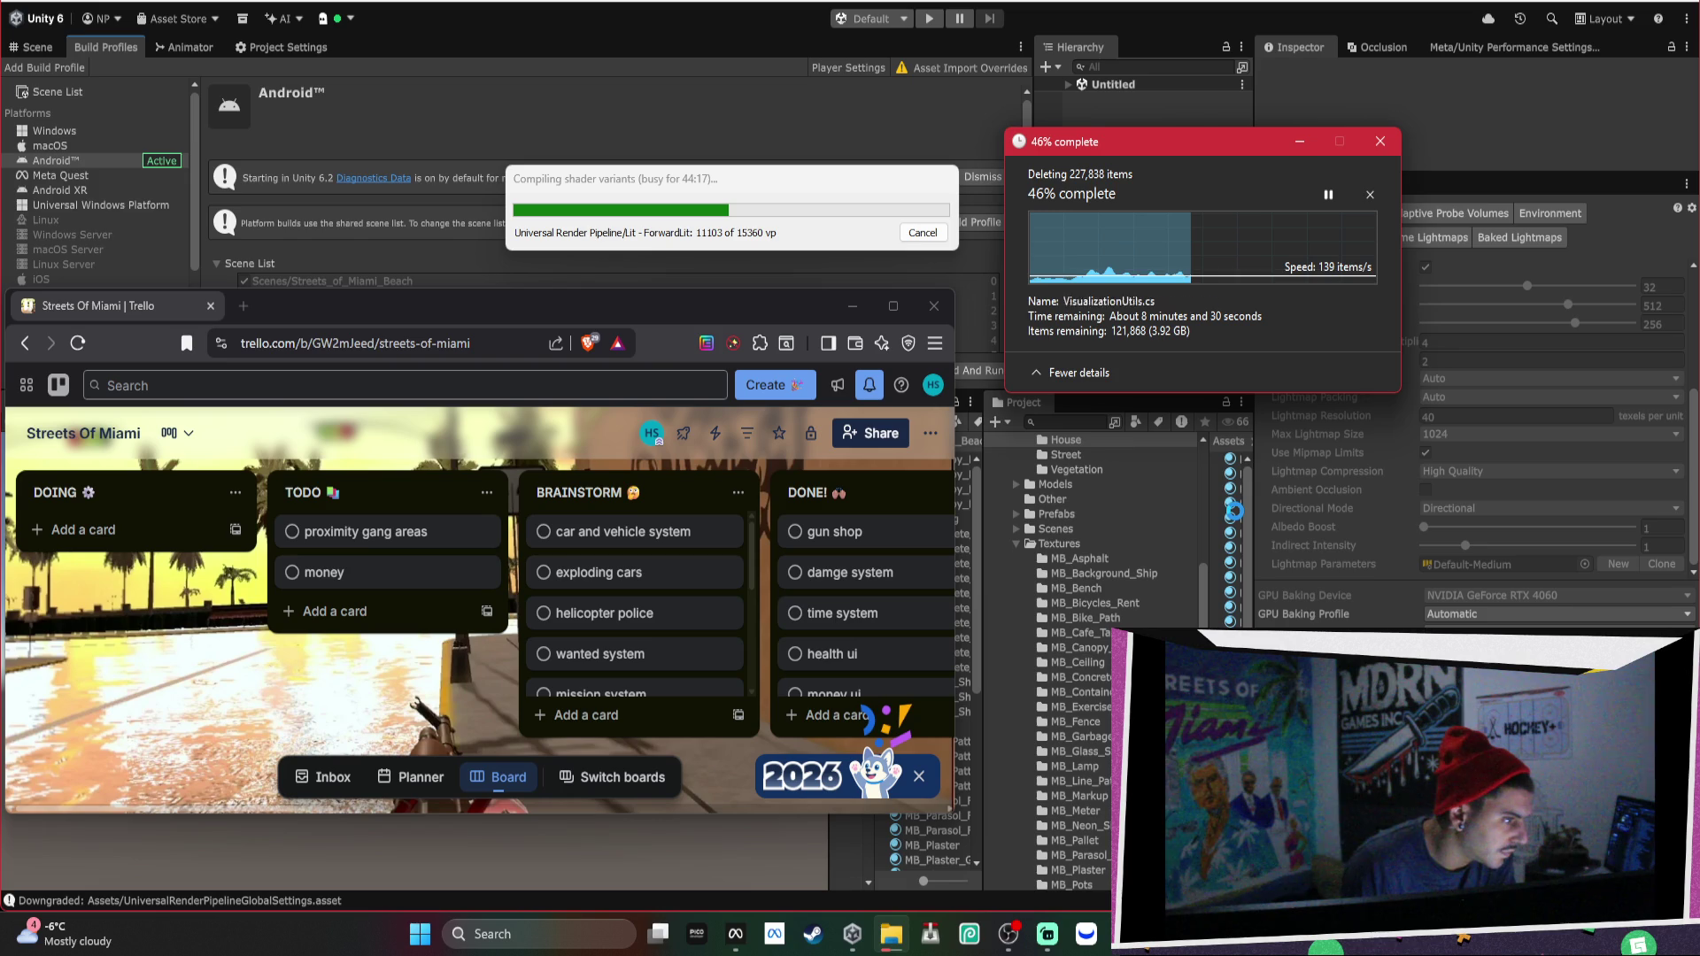
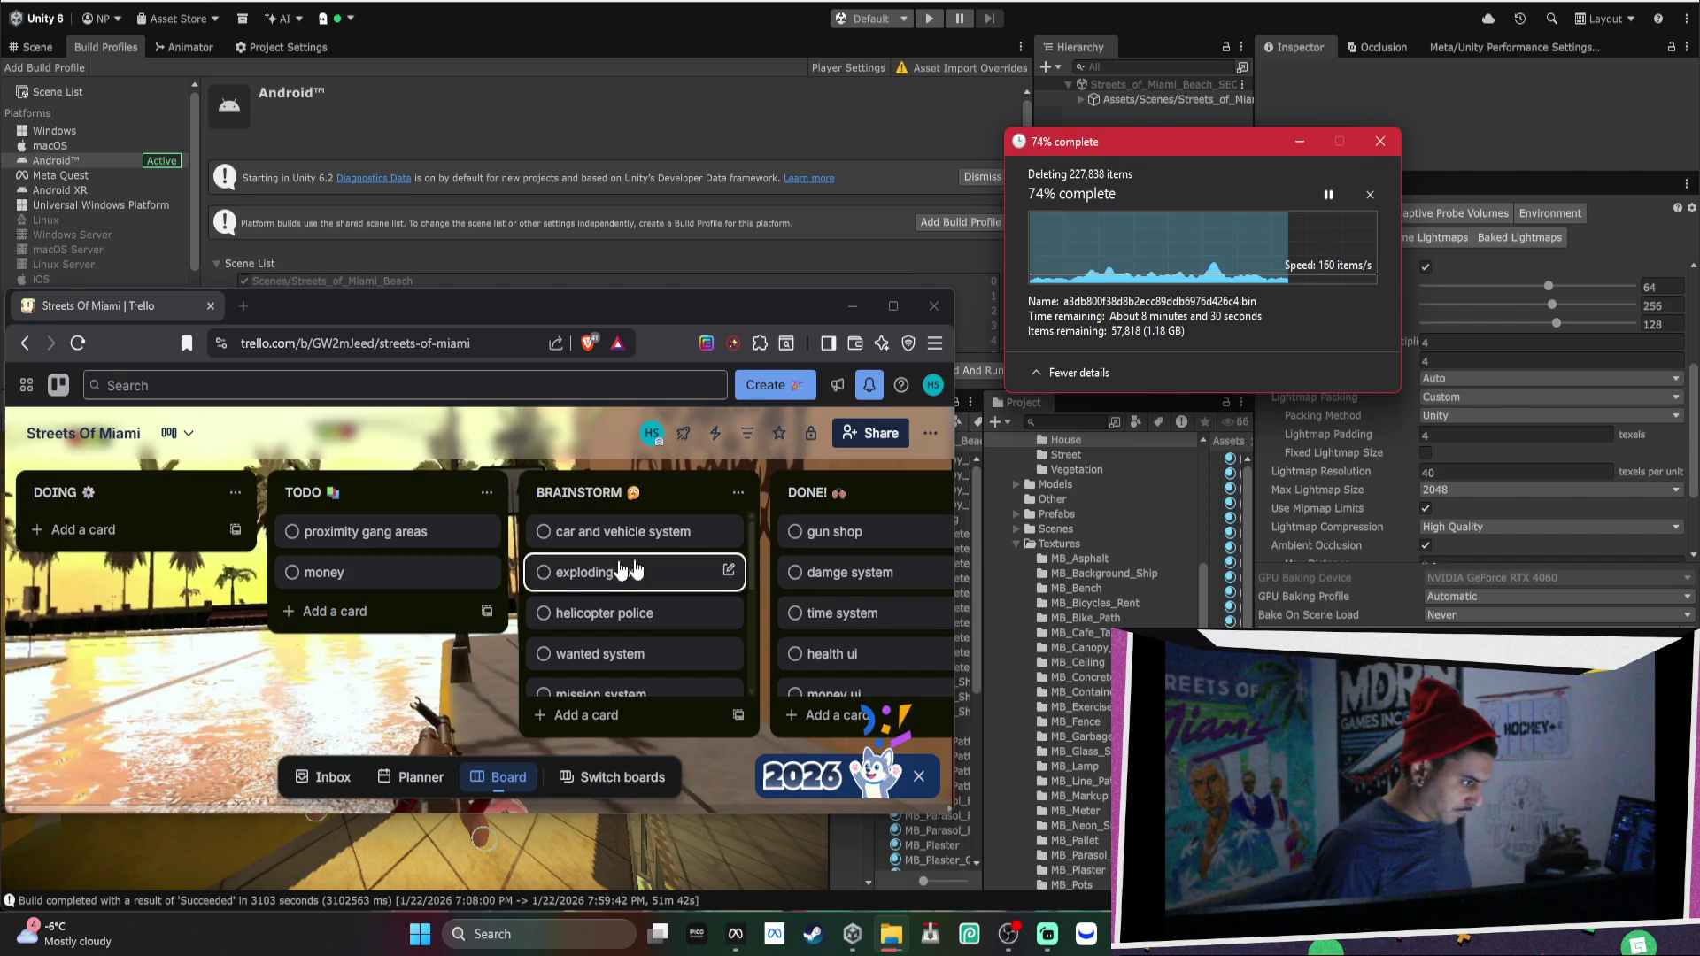
Scroll the Streets Of Miami board right to reveal the story cont. and missions cont. lists.
{"action": "scroll", "coordinate": [492, 655], "scroll_direction": "right", "scroll_amount": 5}
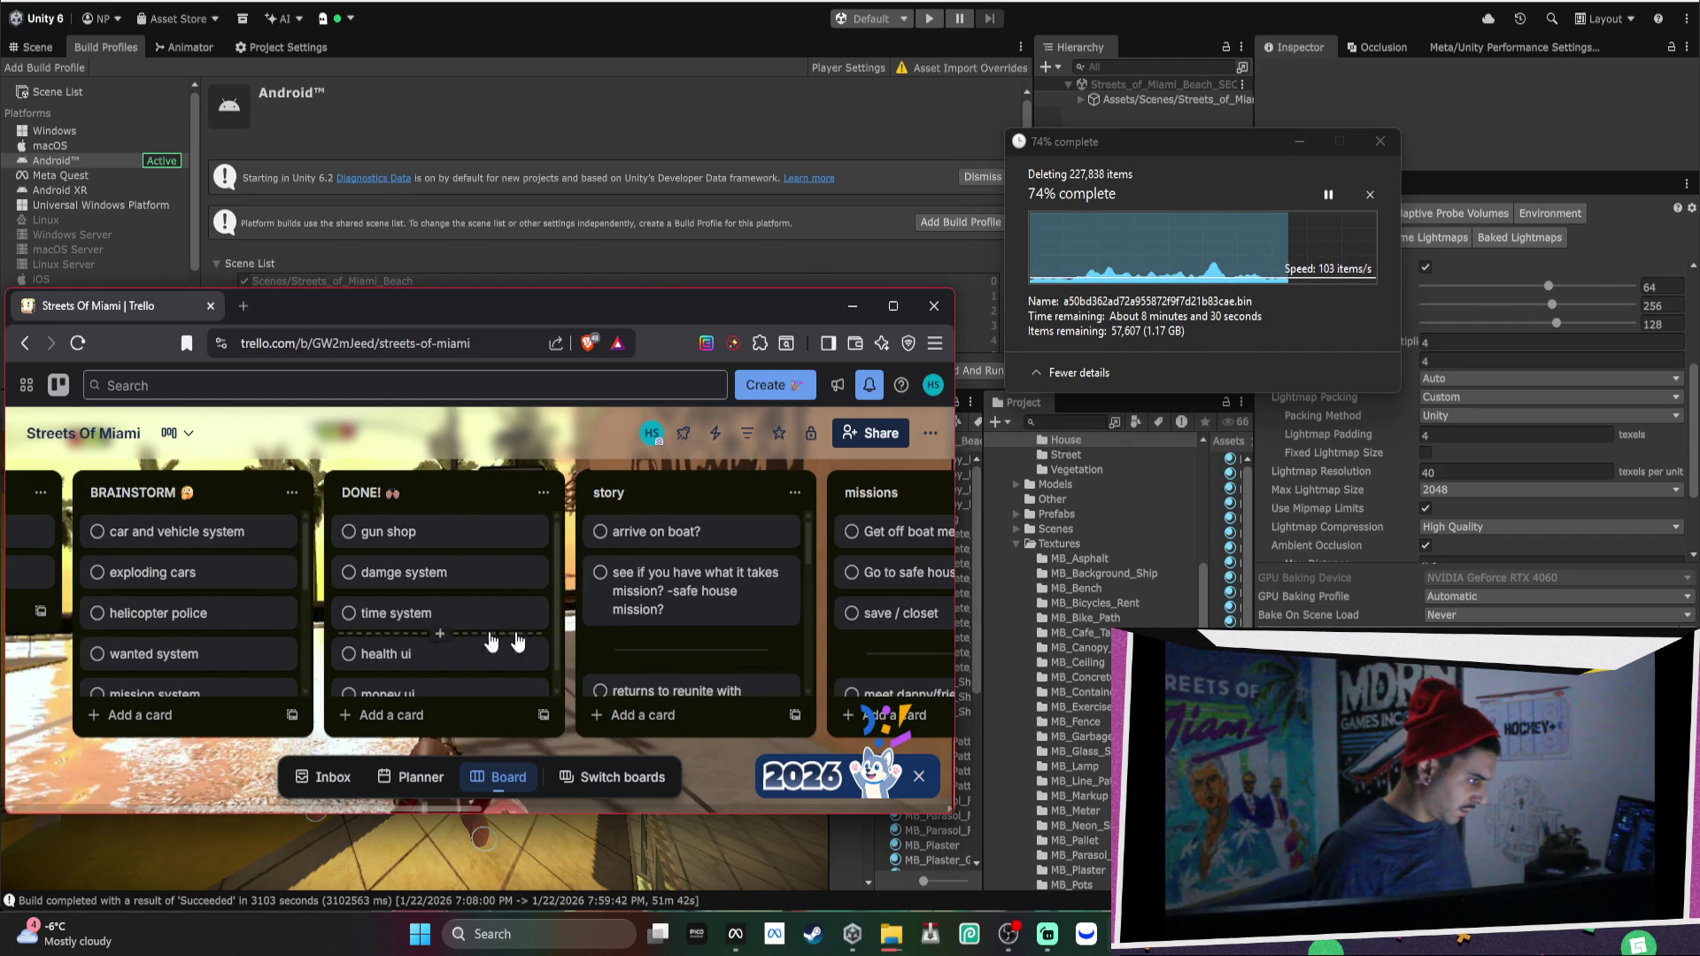
{"action": "scroll", "coordinate": [673, 545], "scroll_direction": "right", "scroll_amount": 4}
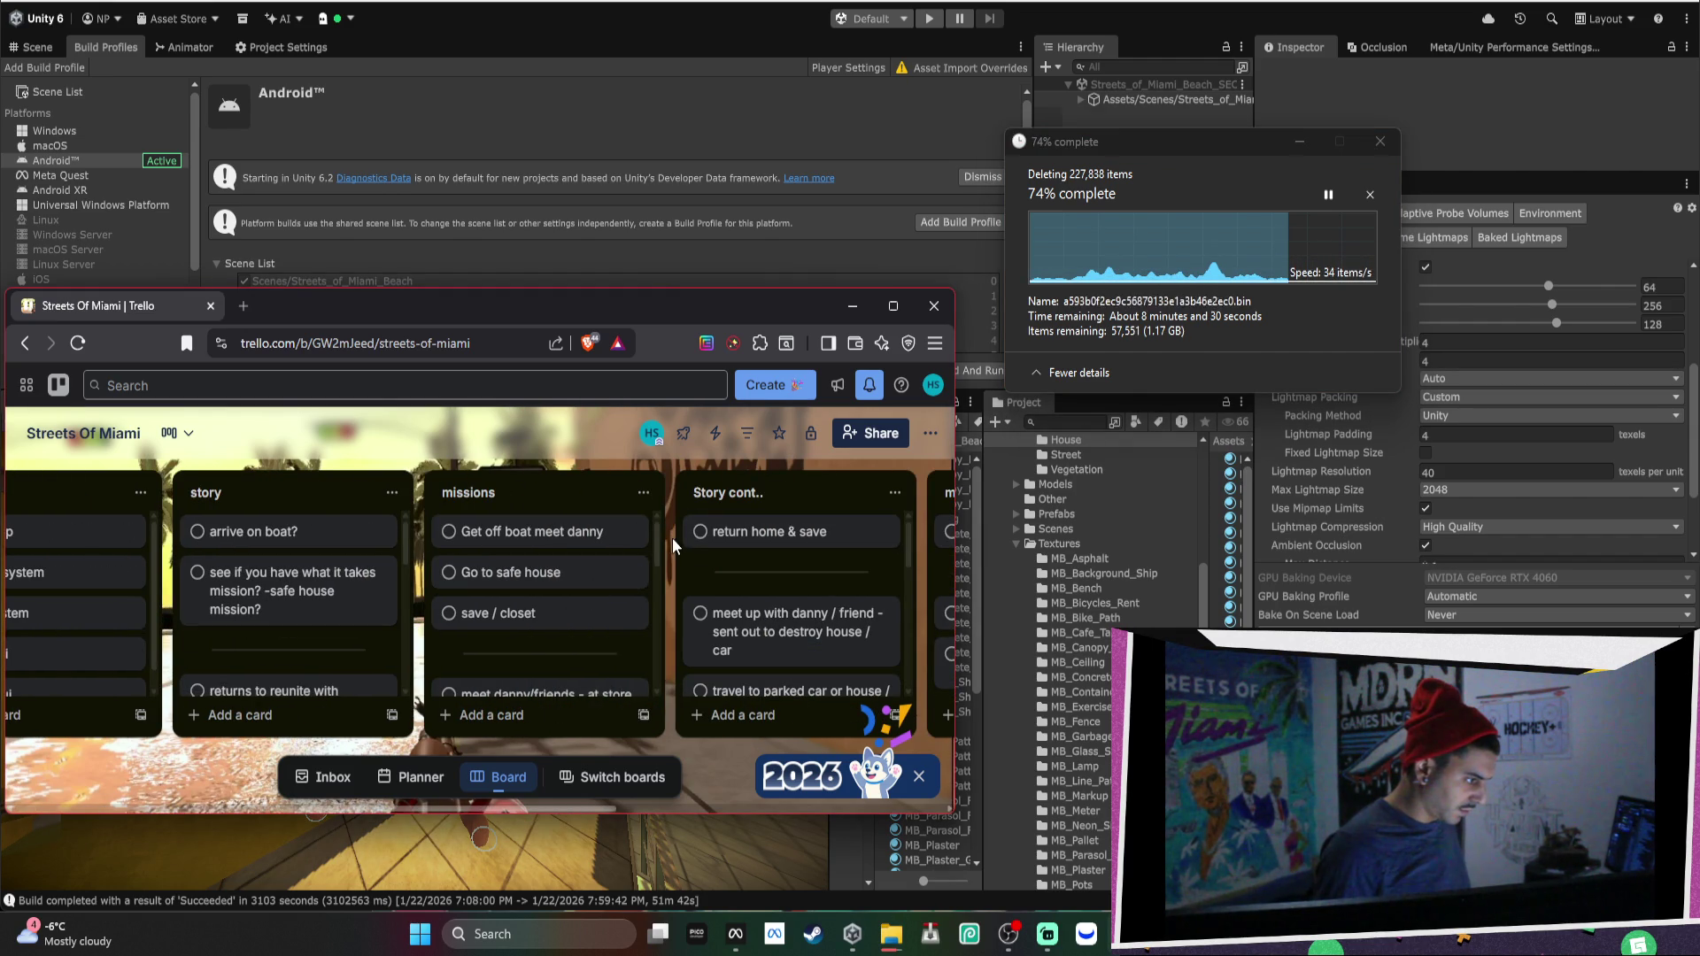
{"action": "scroll", "coordinate": [673, 544], "scroll_direction": "right", "scroll_amount": 7}
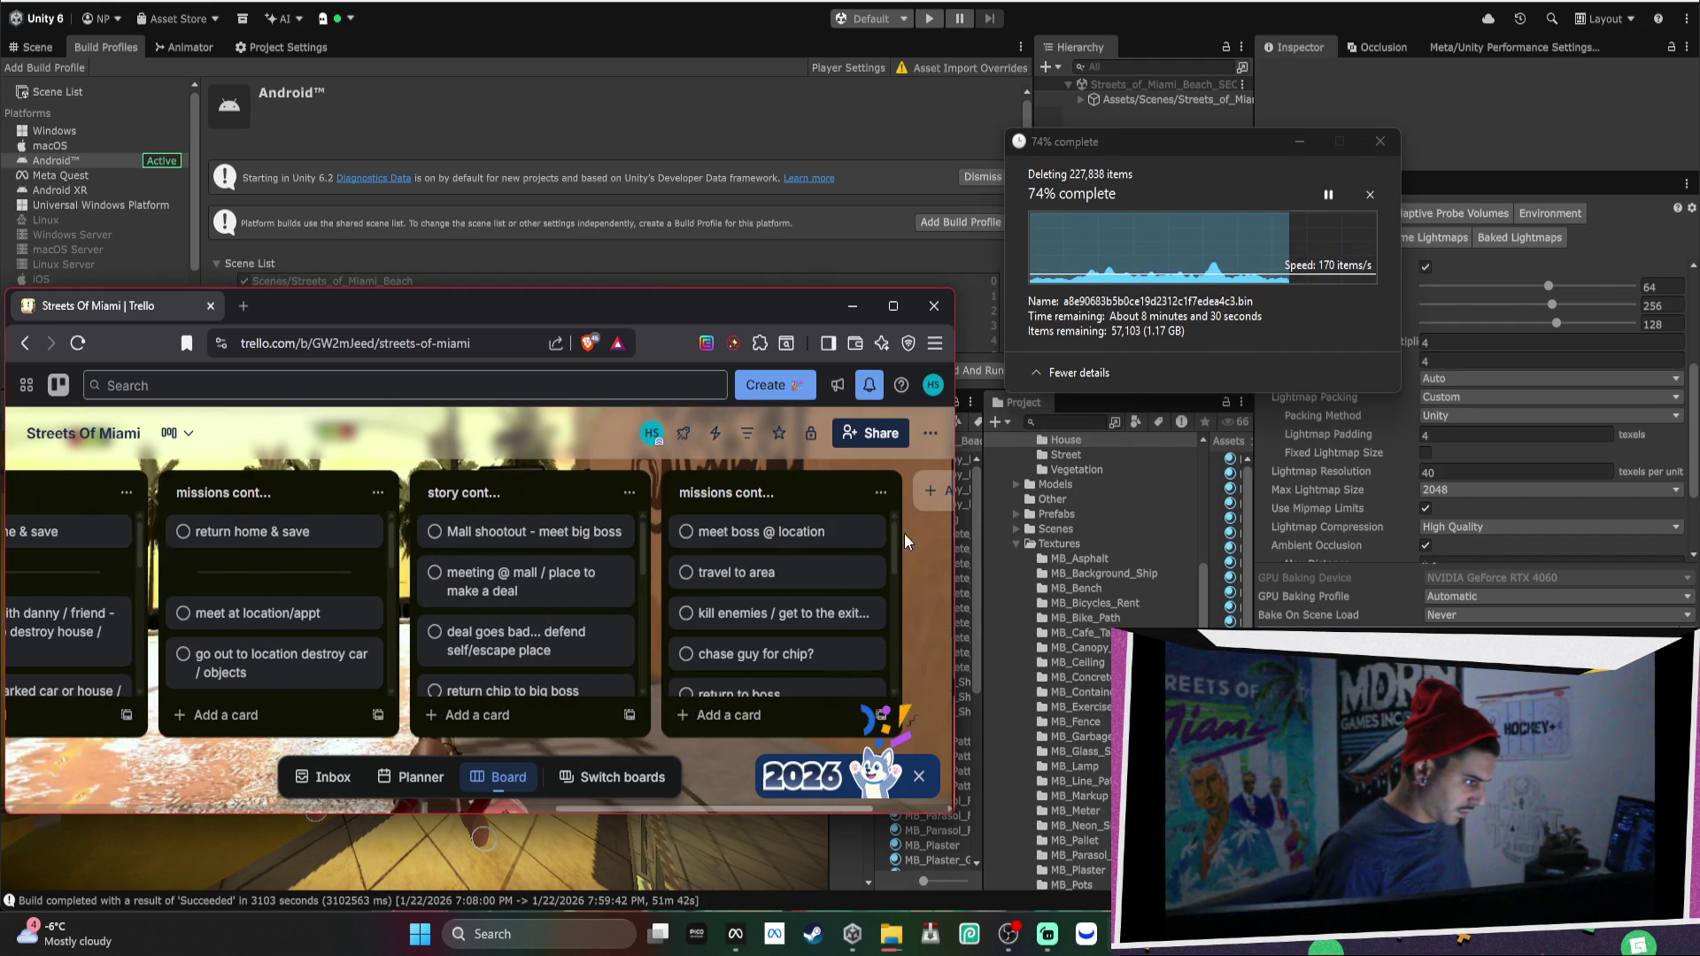
{"action": "scroll", "coordinate": [694, 560], "scroll_direction": "right", "scroll_amount": 2}
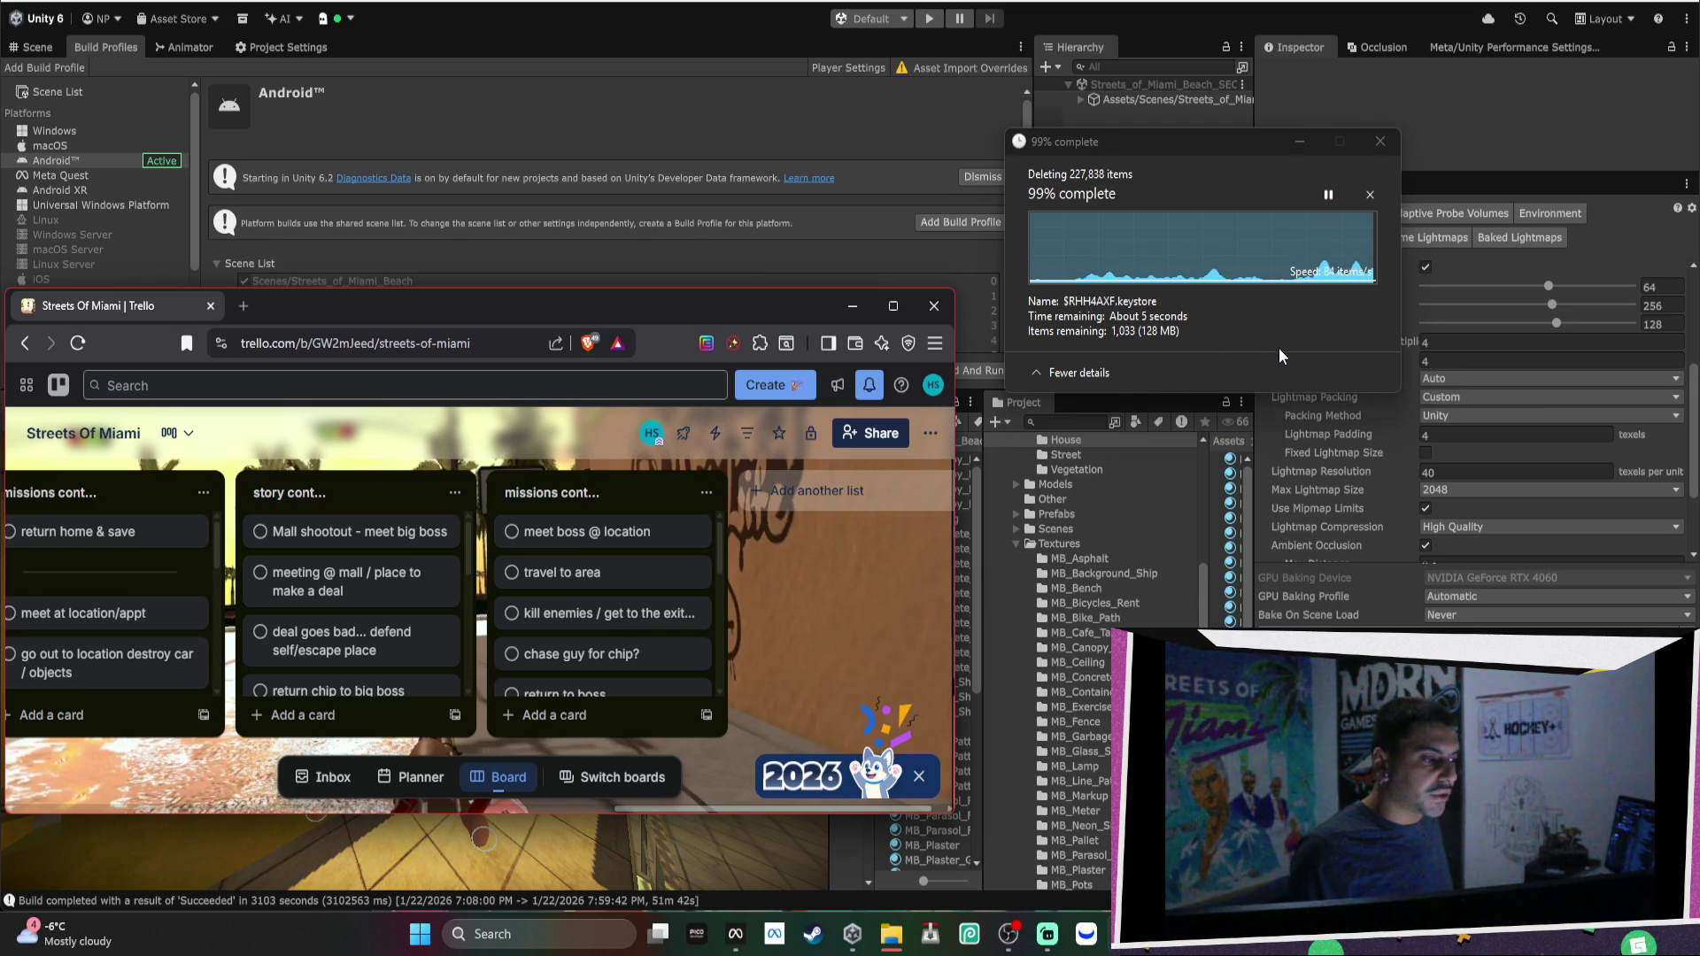
Apply Skip to all missing keystore files until the Recycle Bin deletion of 227,838 items completes.
{"action": "left_click", "coordinate": [1158, 342]}
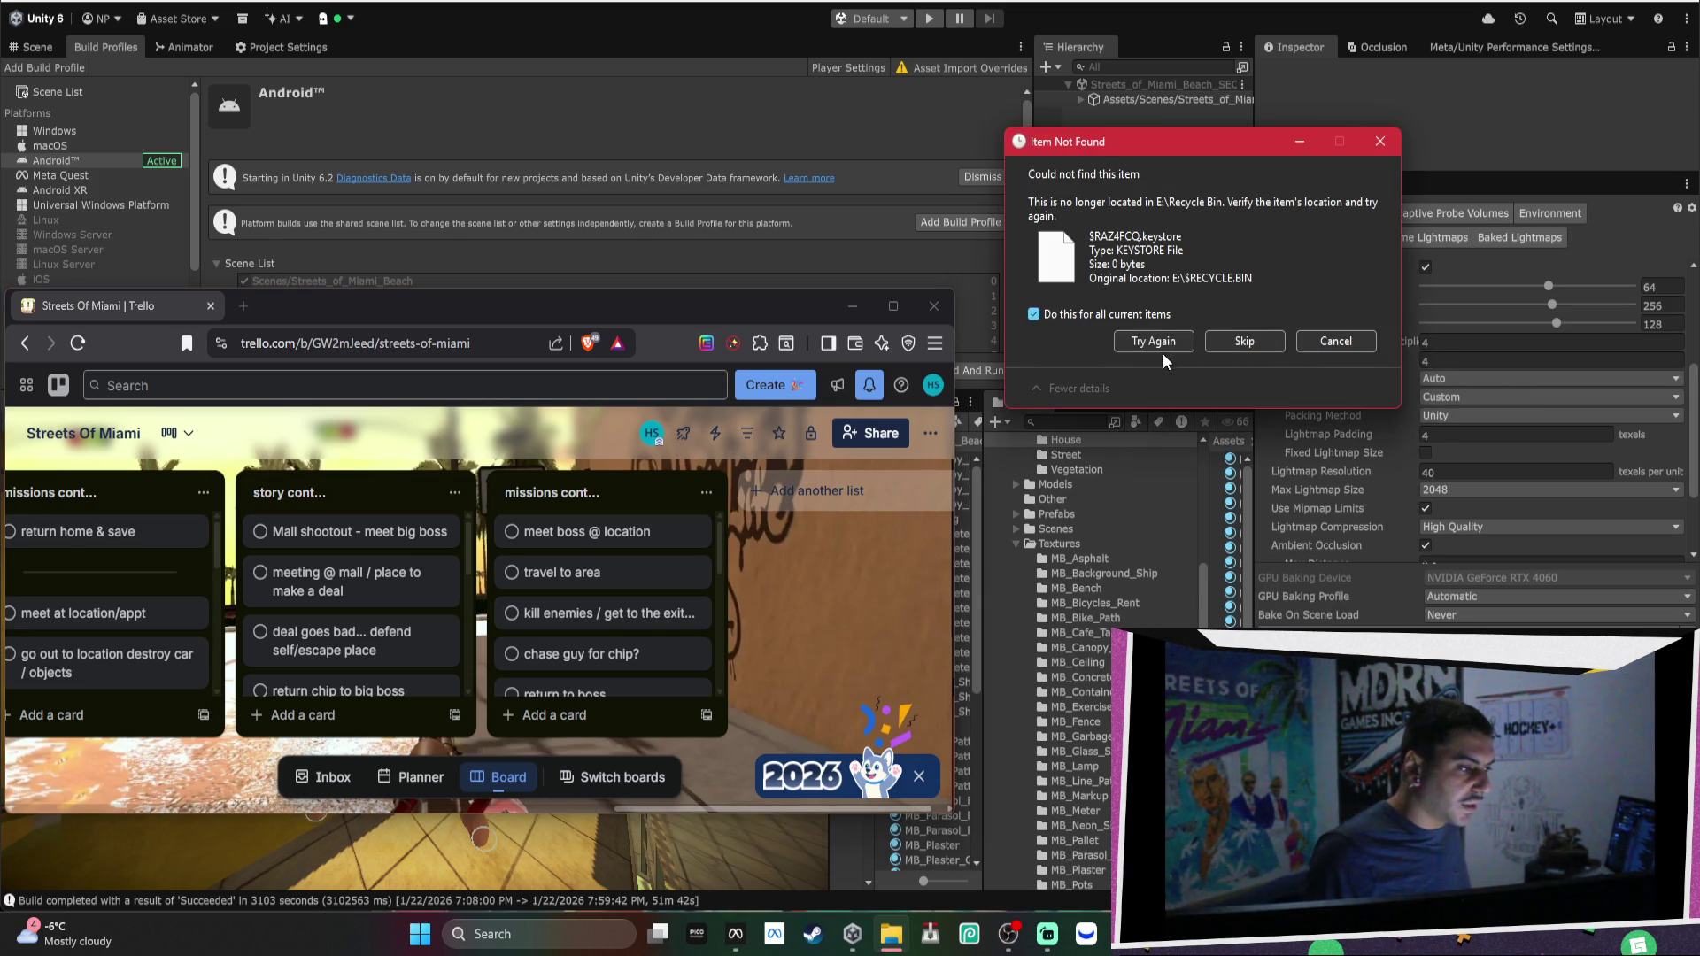
{"action": "left_click", "coordinate": [1033, 314]}
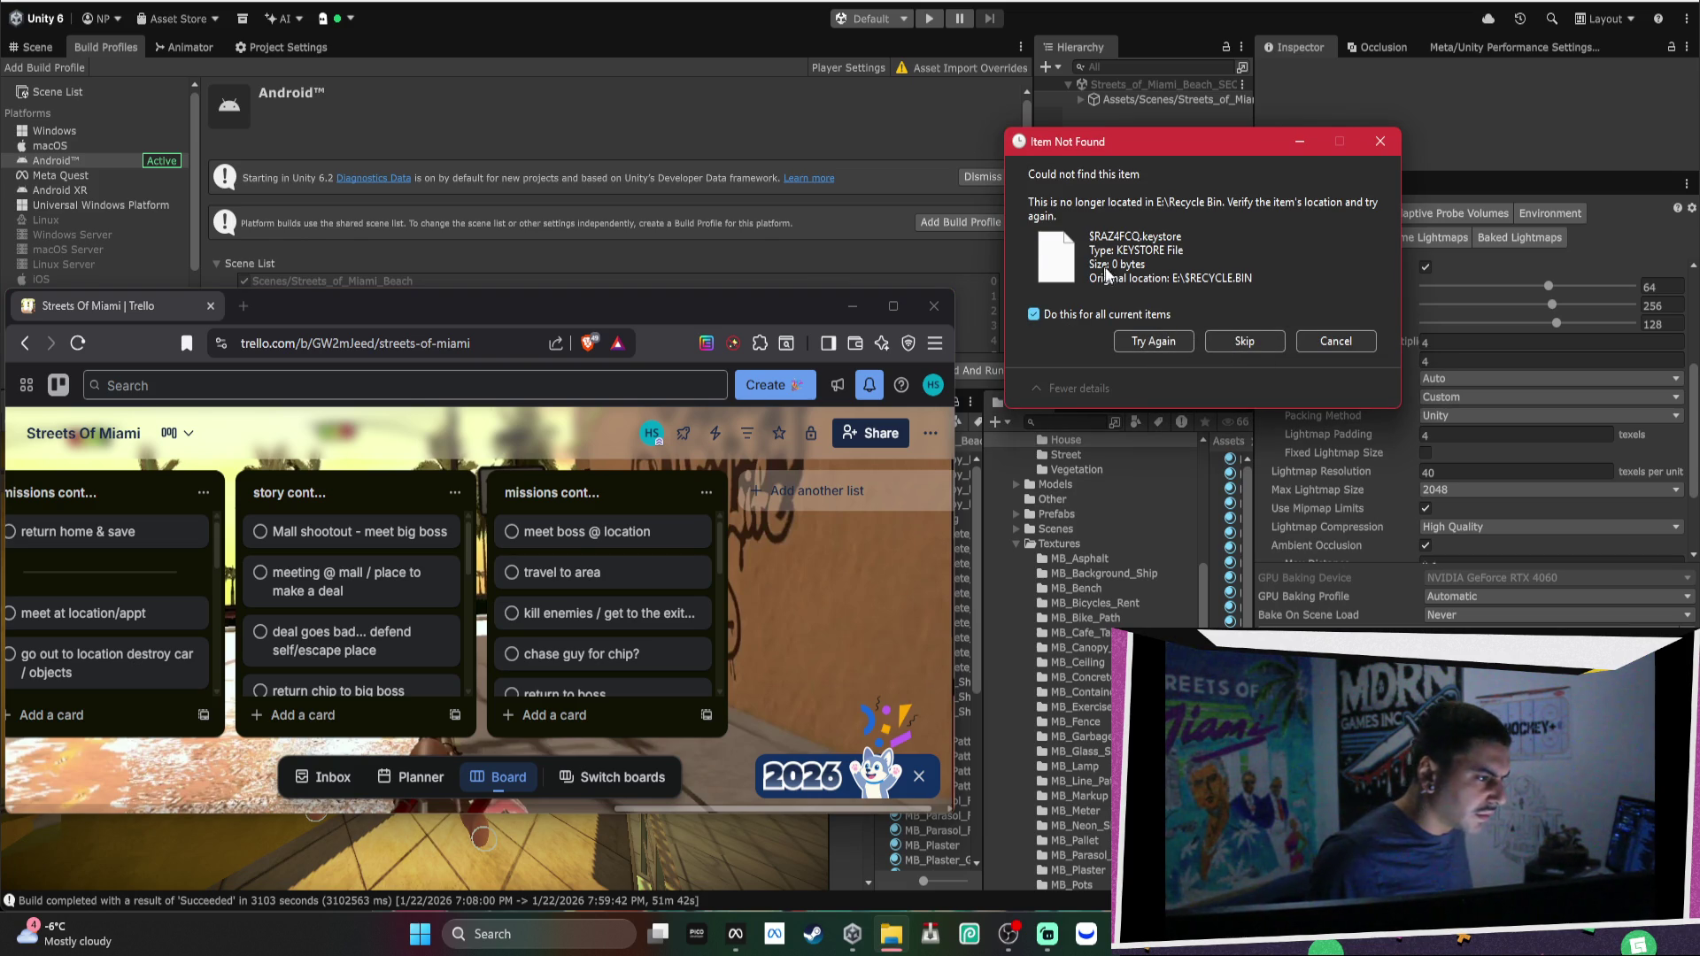
{"action": "left_click", "coordinate": [1167, 337]}
{"action": "left_click", "coordinate": [1277, 343]}
{"action": "left_click", "coordinate": [1249, 348]}
{"action": "left_click", "coordinate": [1169, 345]}
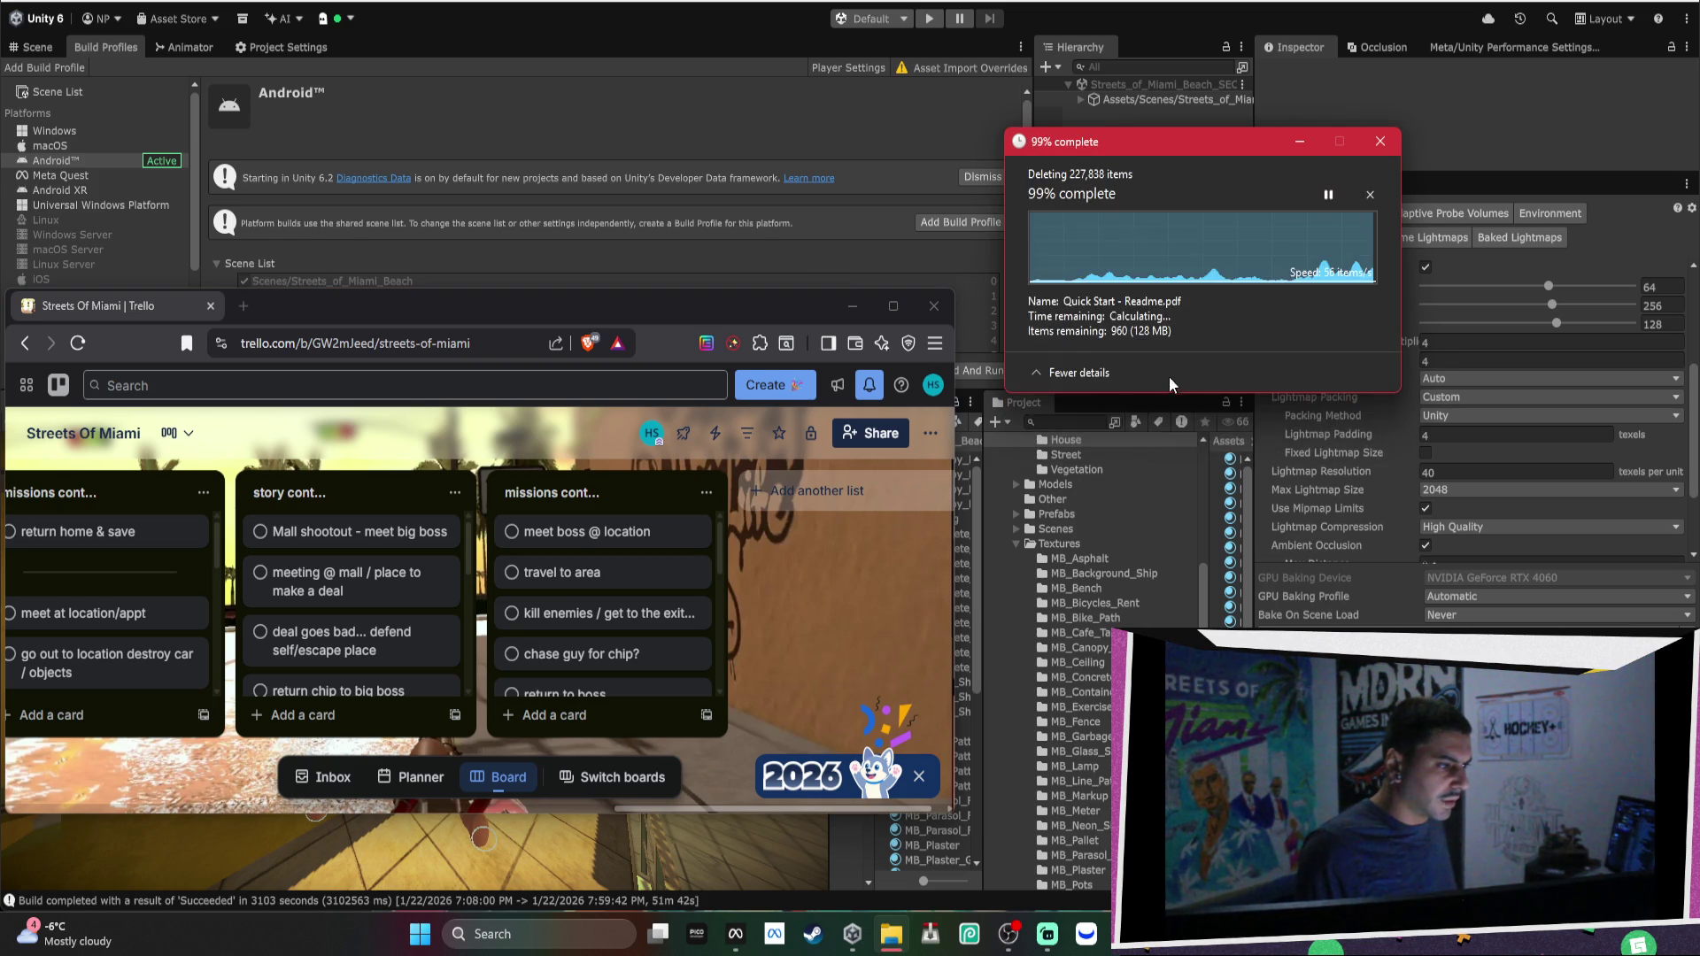
{"action": "left_click", "coordinate": [1248, 343]}
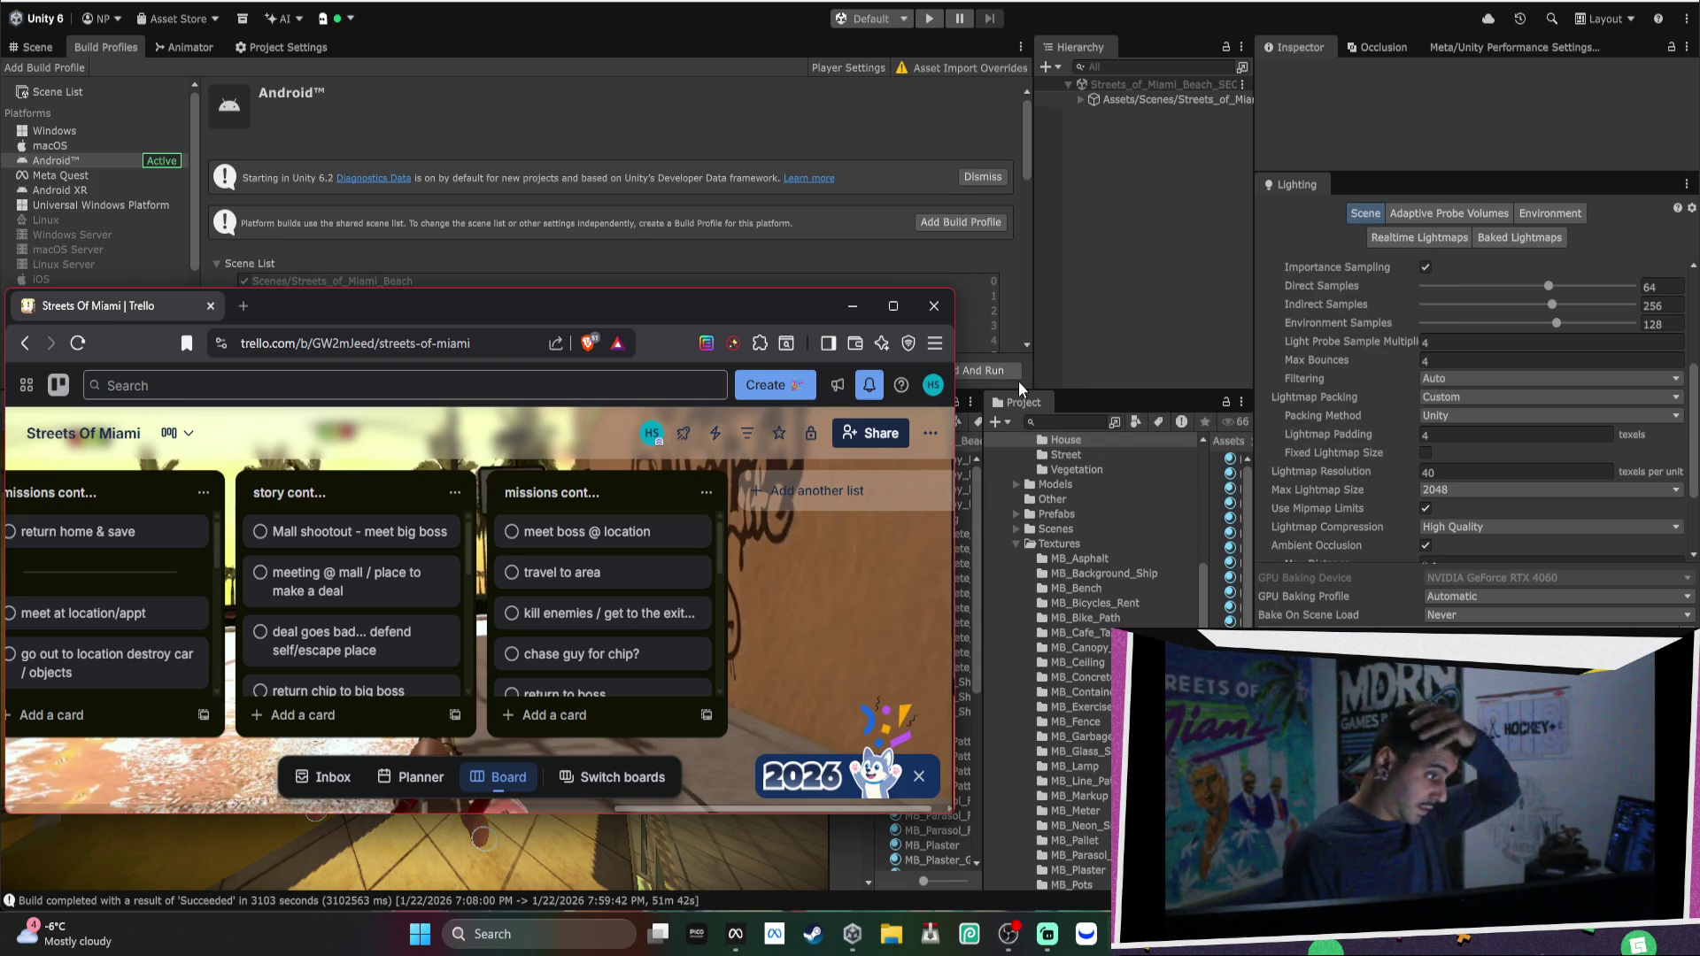
Minimize the Trello browser and show the street in Unity's Scene view.
{"action": "mouse_move", "coordinate": [791, 580]}
{"action": "left_mouse_down"}
{"action": "mouse_move", "coordinate": [756, 577]}
{"action": "mouse_move", "coordinate": [838, 593]}
{"action": "mouse_move", "coordinate": [902, 549]}
{"action": "left_mouse_up"}
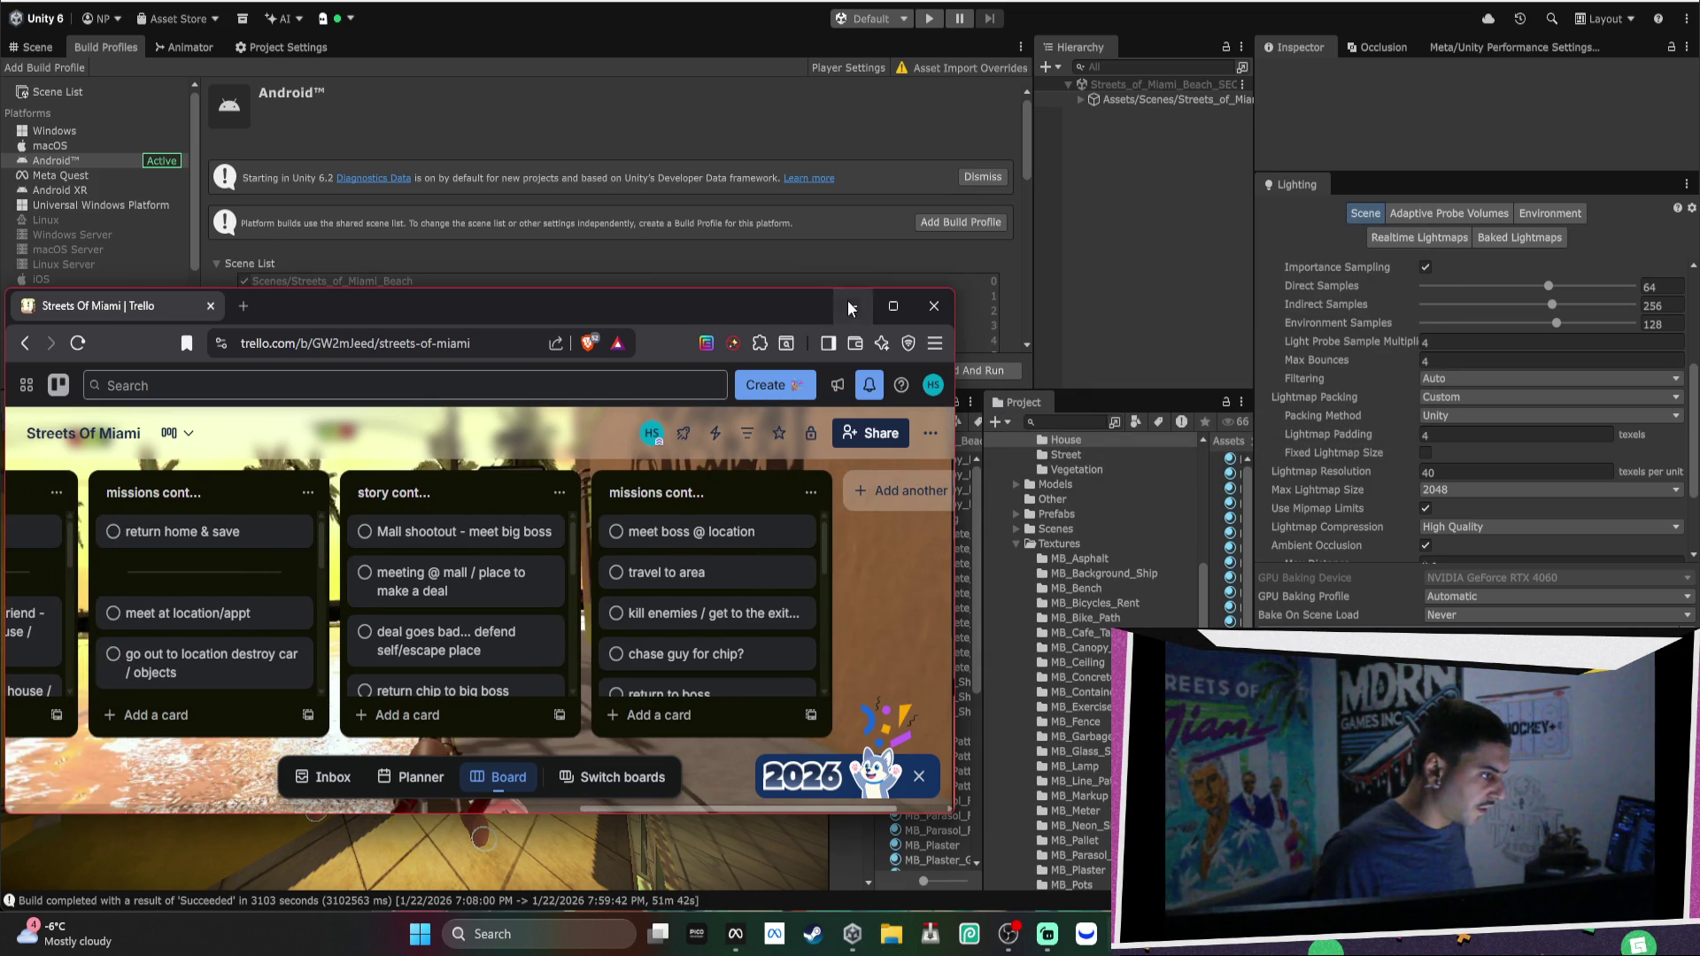
{"action": "left_click", "coordinate": [847, 307]}
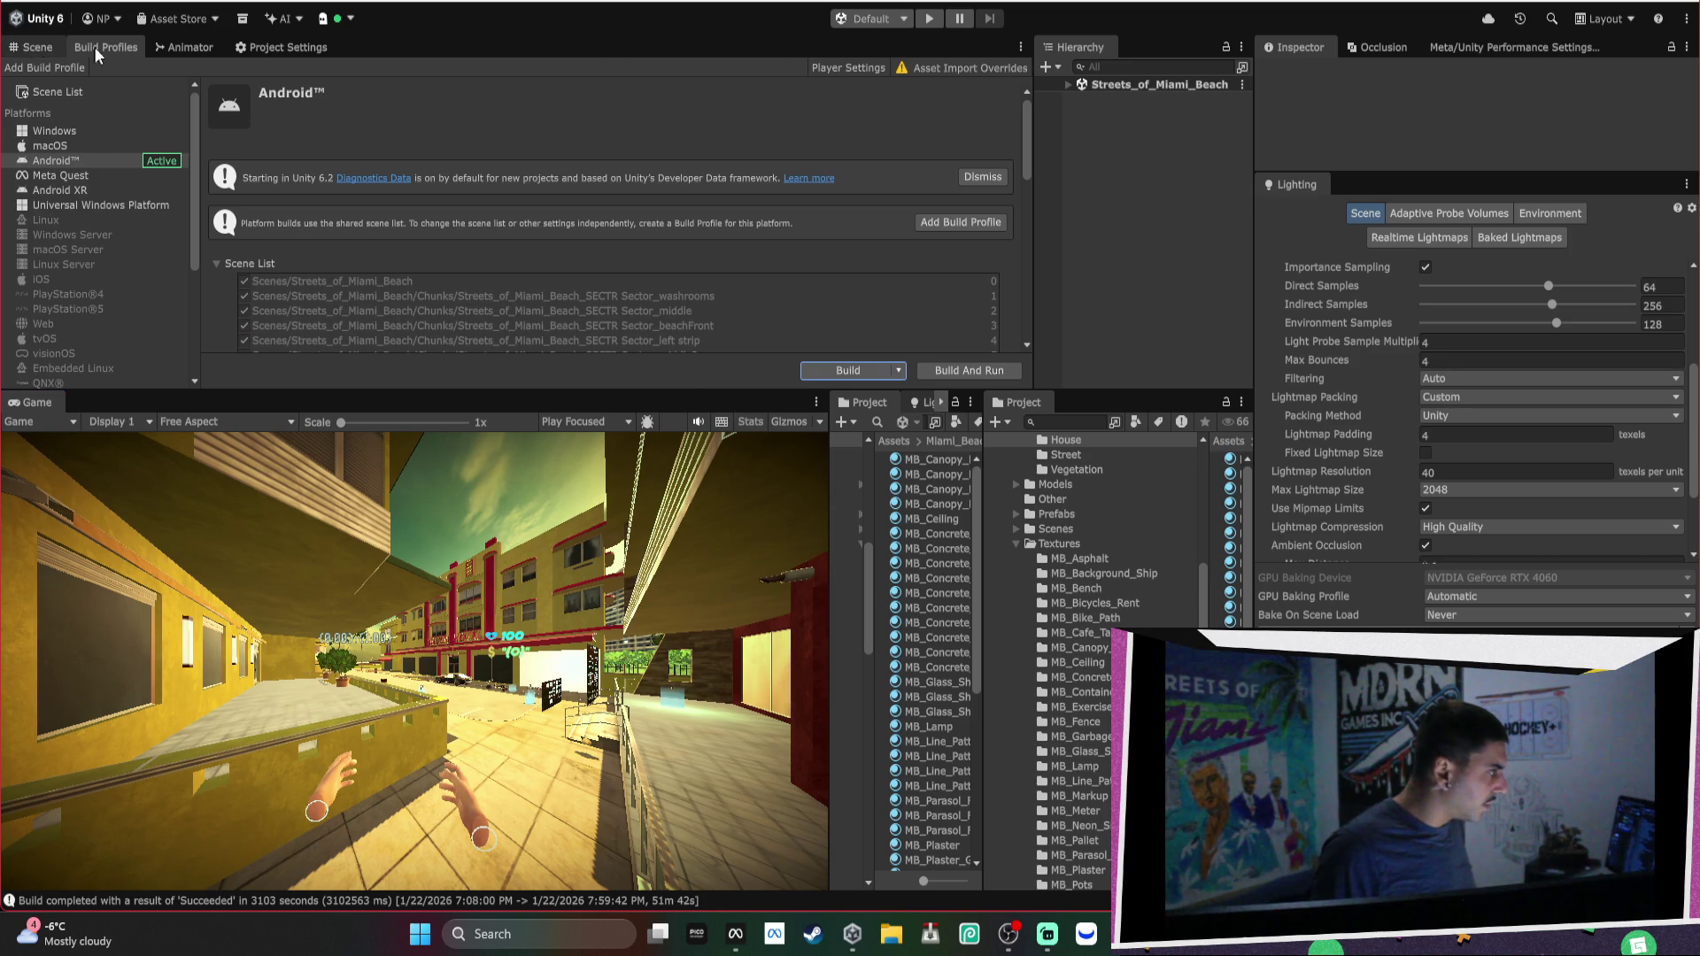
{"action": "key", "text": "ctrl+1"}
{"action": "mouse_move", "coordinate": [521, 238]}
{"action": "left_mouse_down"}
{"action": "mouse_move", "coordinate": [579, 201]}
{"action": "mouse_move", "coordinate": [581, 229]}
{"action": "left_mouse_up"}
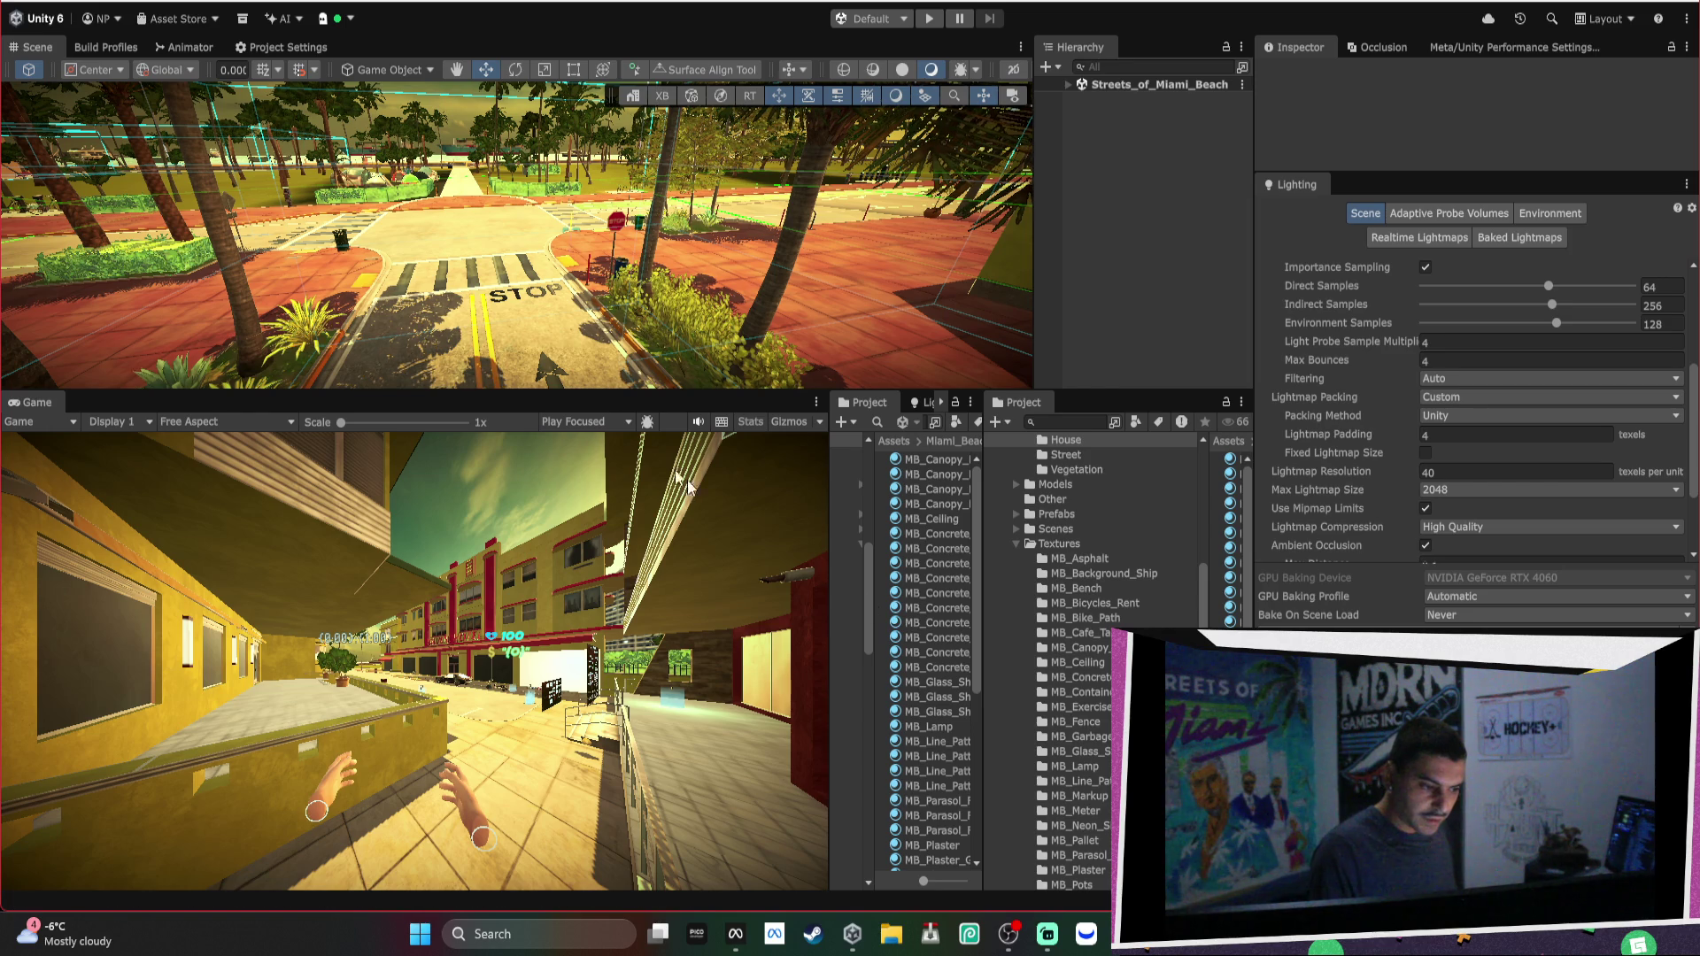
Build the Android player, replacing Streets of Miami_alpha_test_DONOTRELEASE.apk on the Desktop.
{"action": "left_click", "coordinate": [112, 49]}
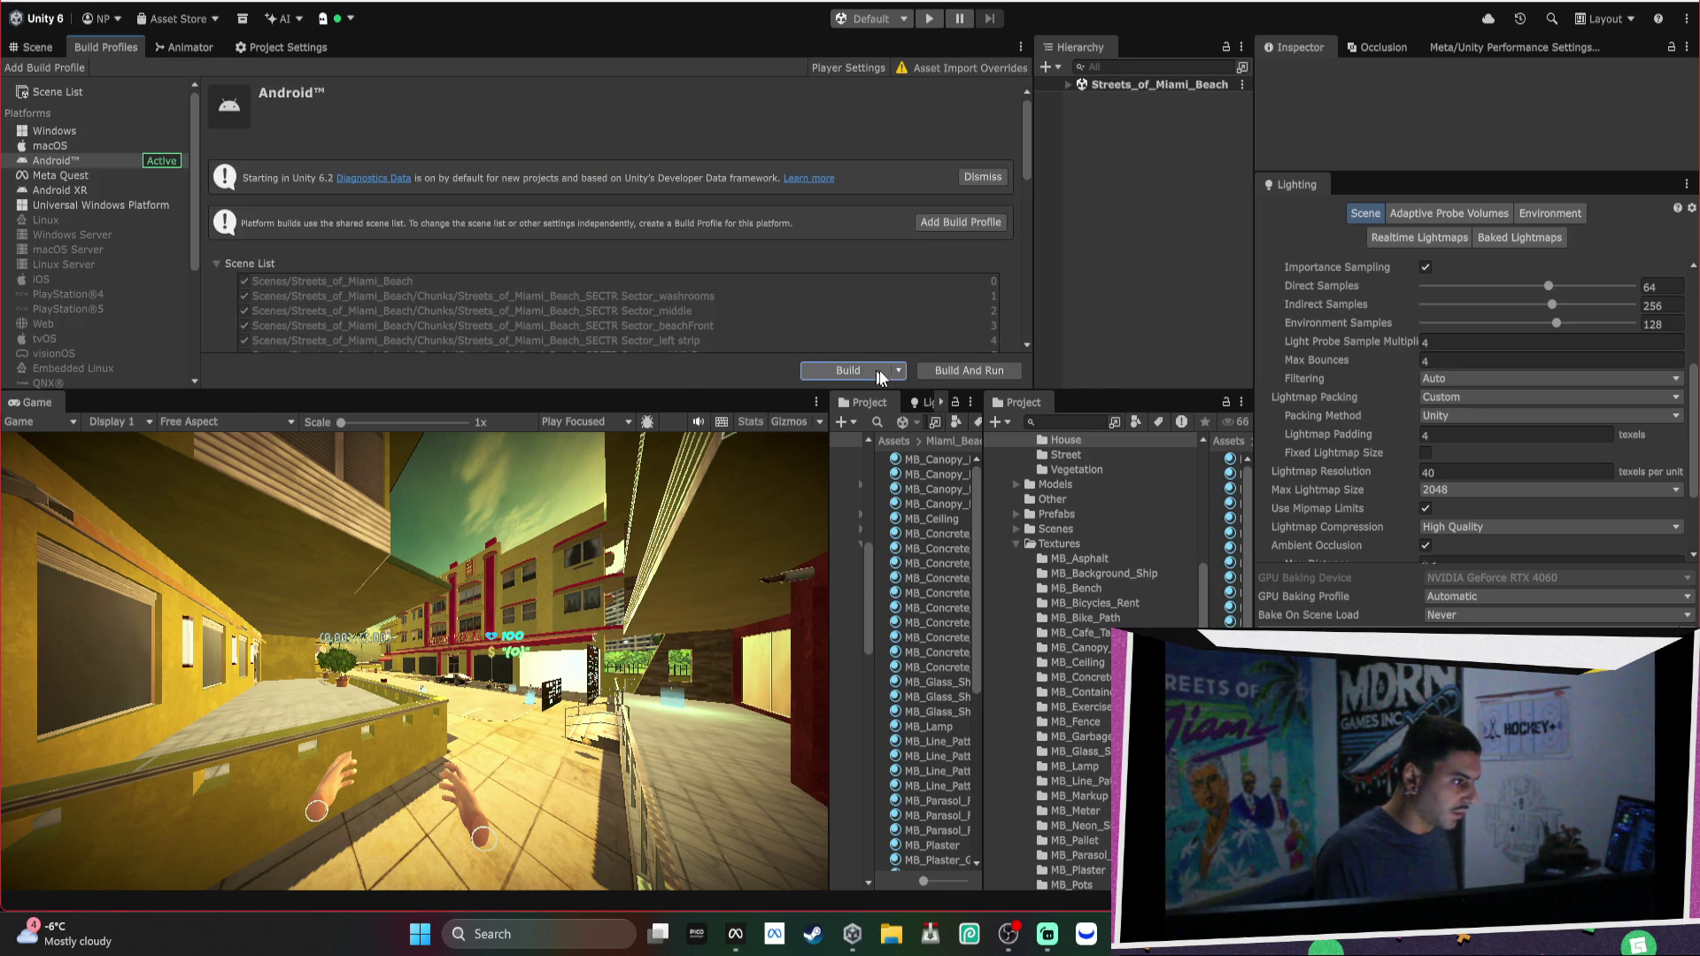
{"action": "left_click", "coordinate": [848, 371]}
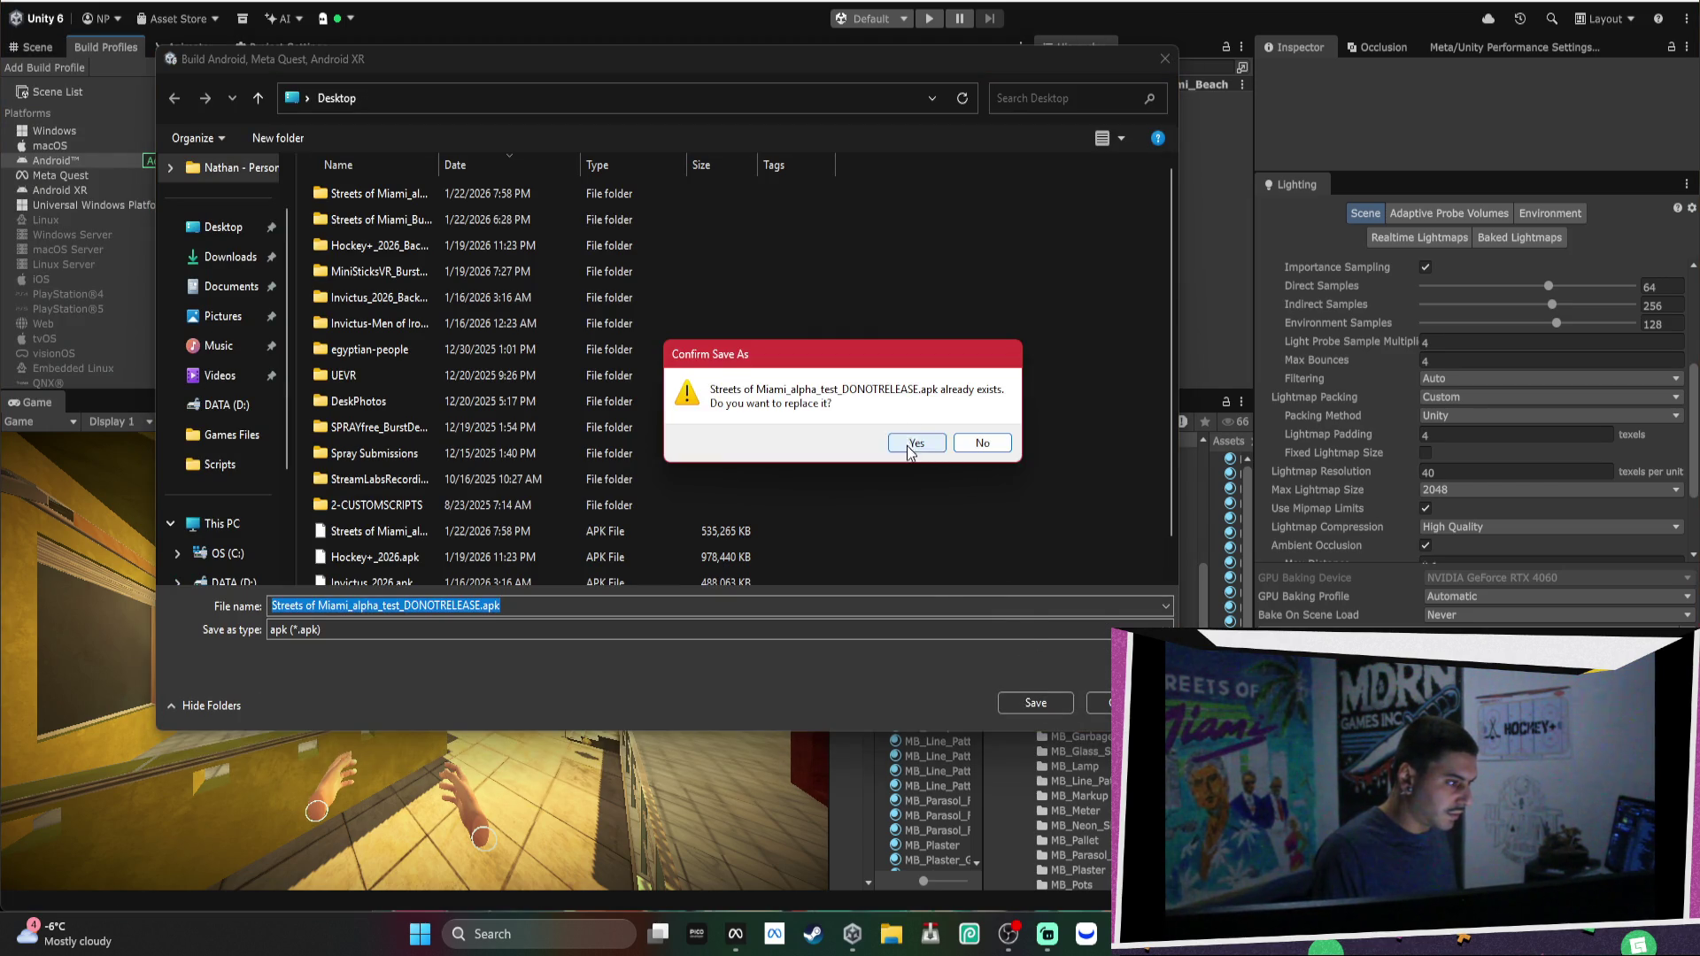
{"action": "left_click", "coordinate": [916, 443]}
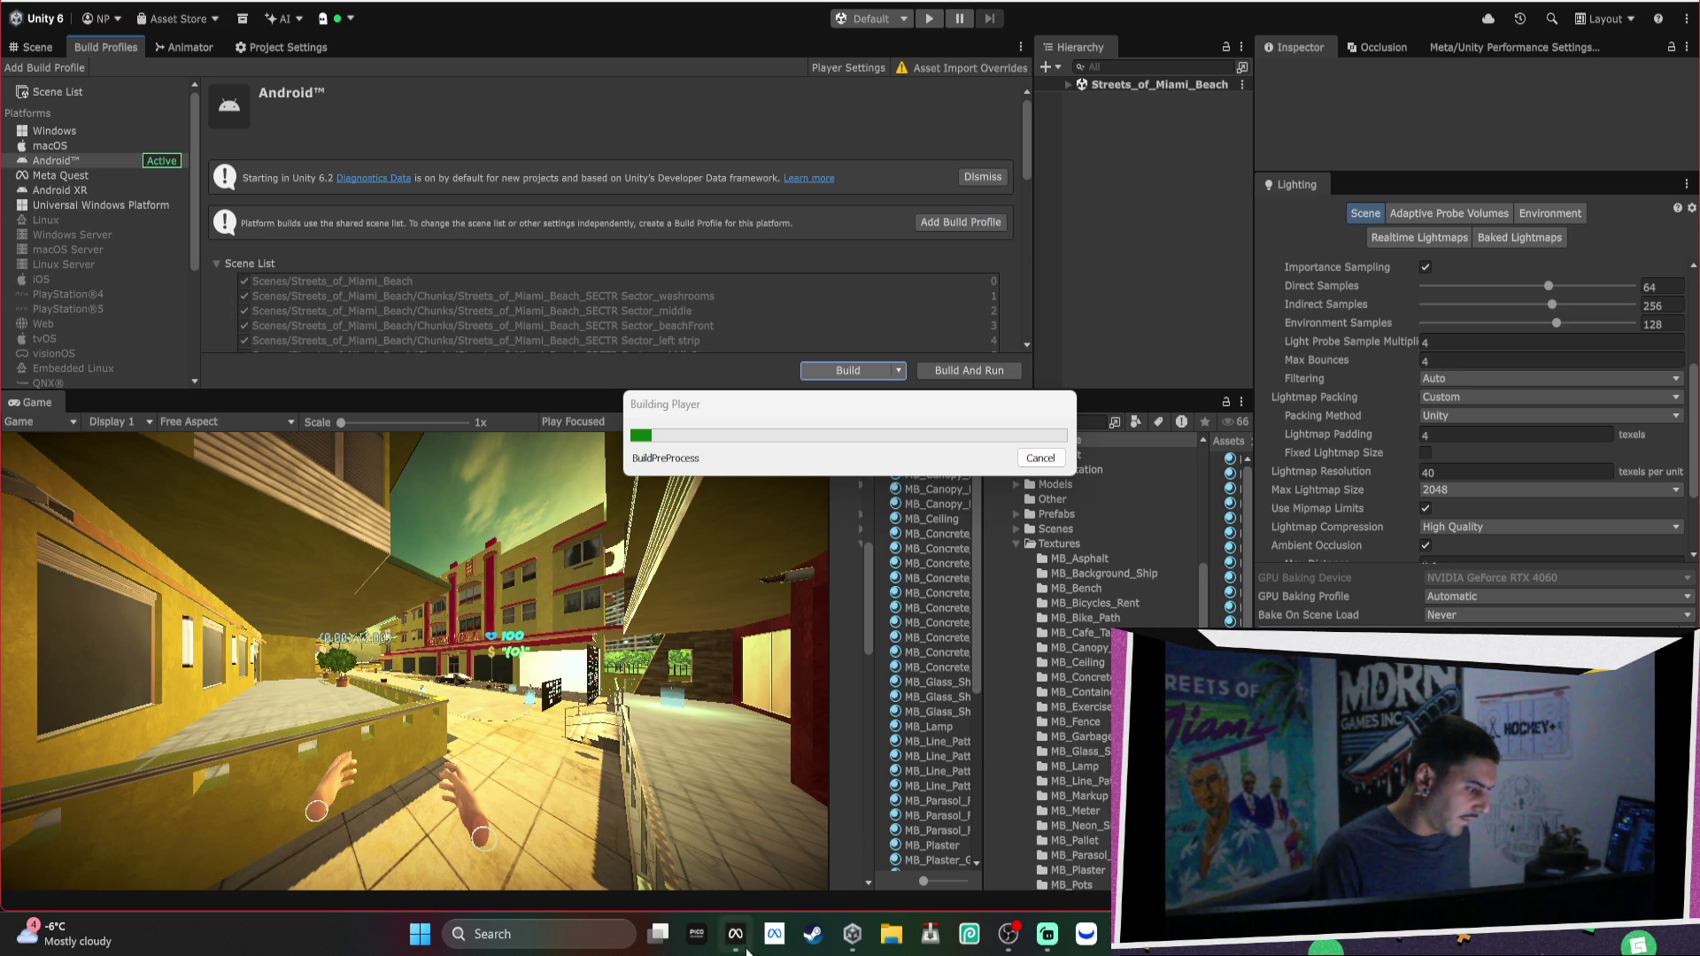
{"action": "mouse_move", "coordinate": [739, 937]}
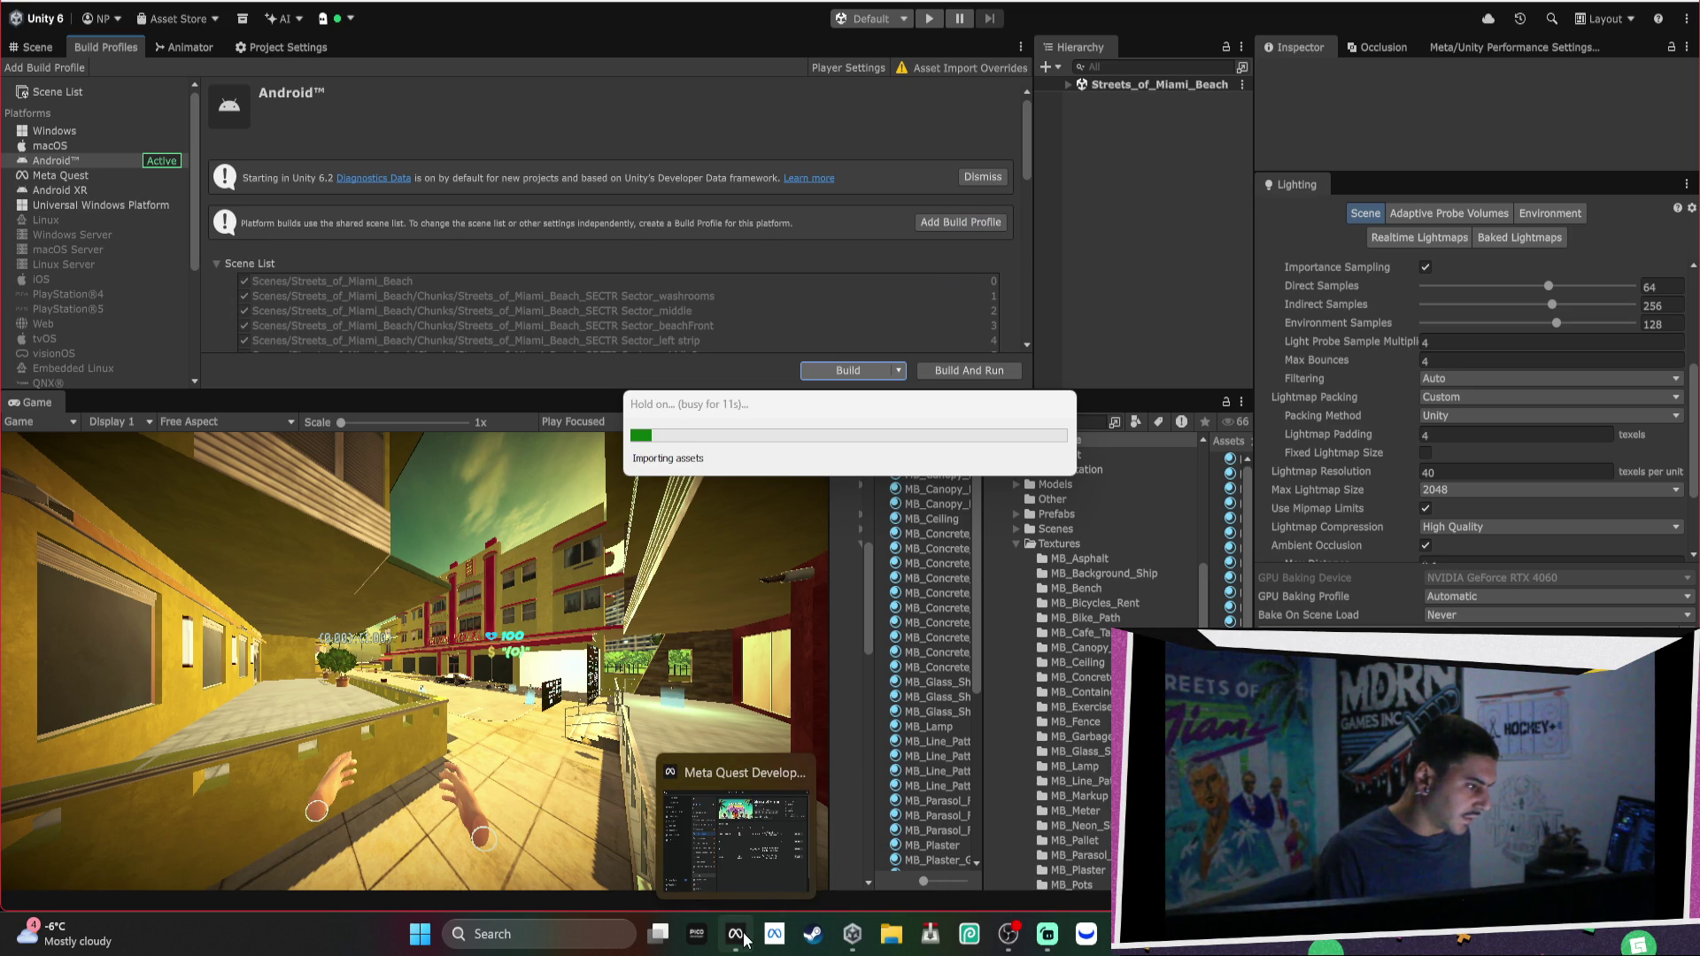
{"action": "left_click", "coordinate": [742, 937]}
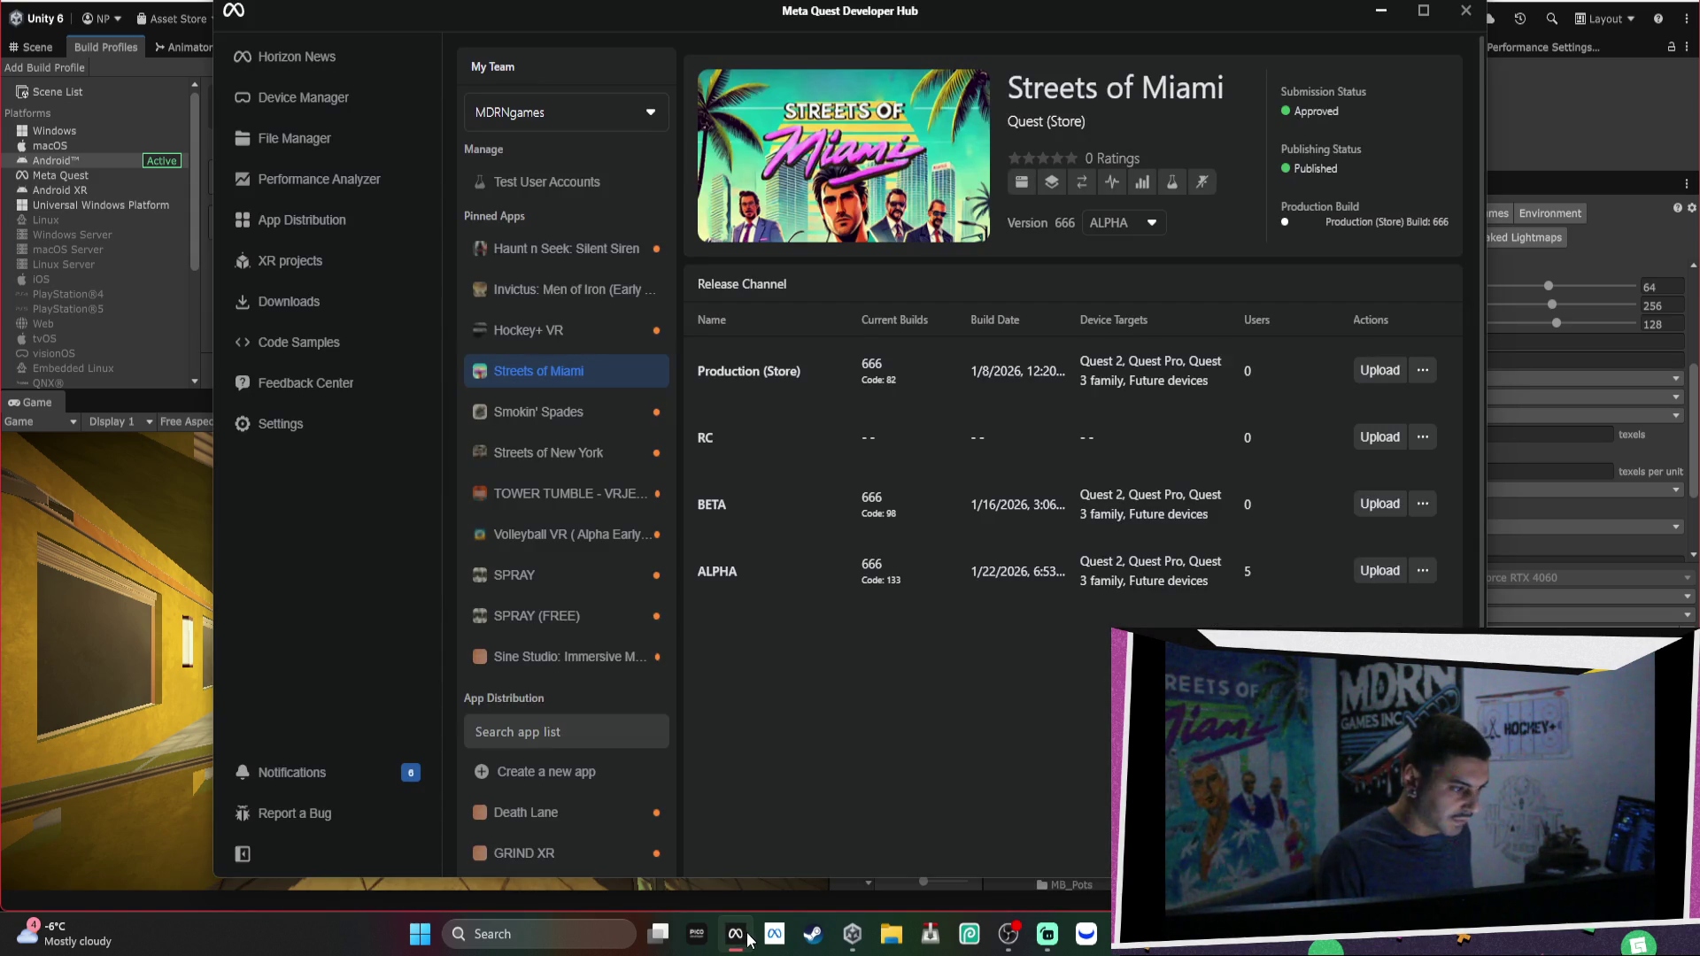
{"action": "left_click", "coordinate": [739, 935]}
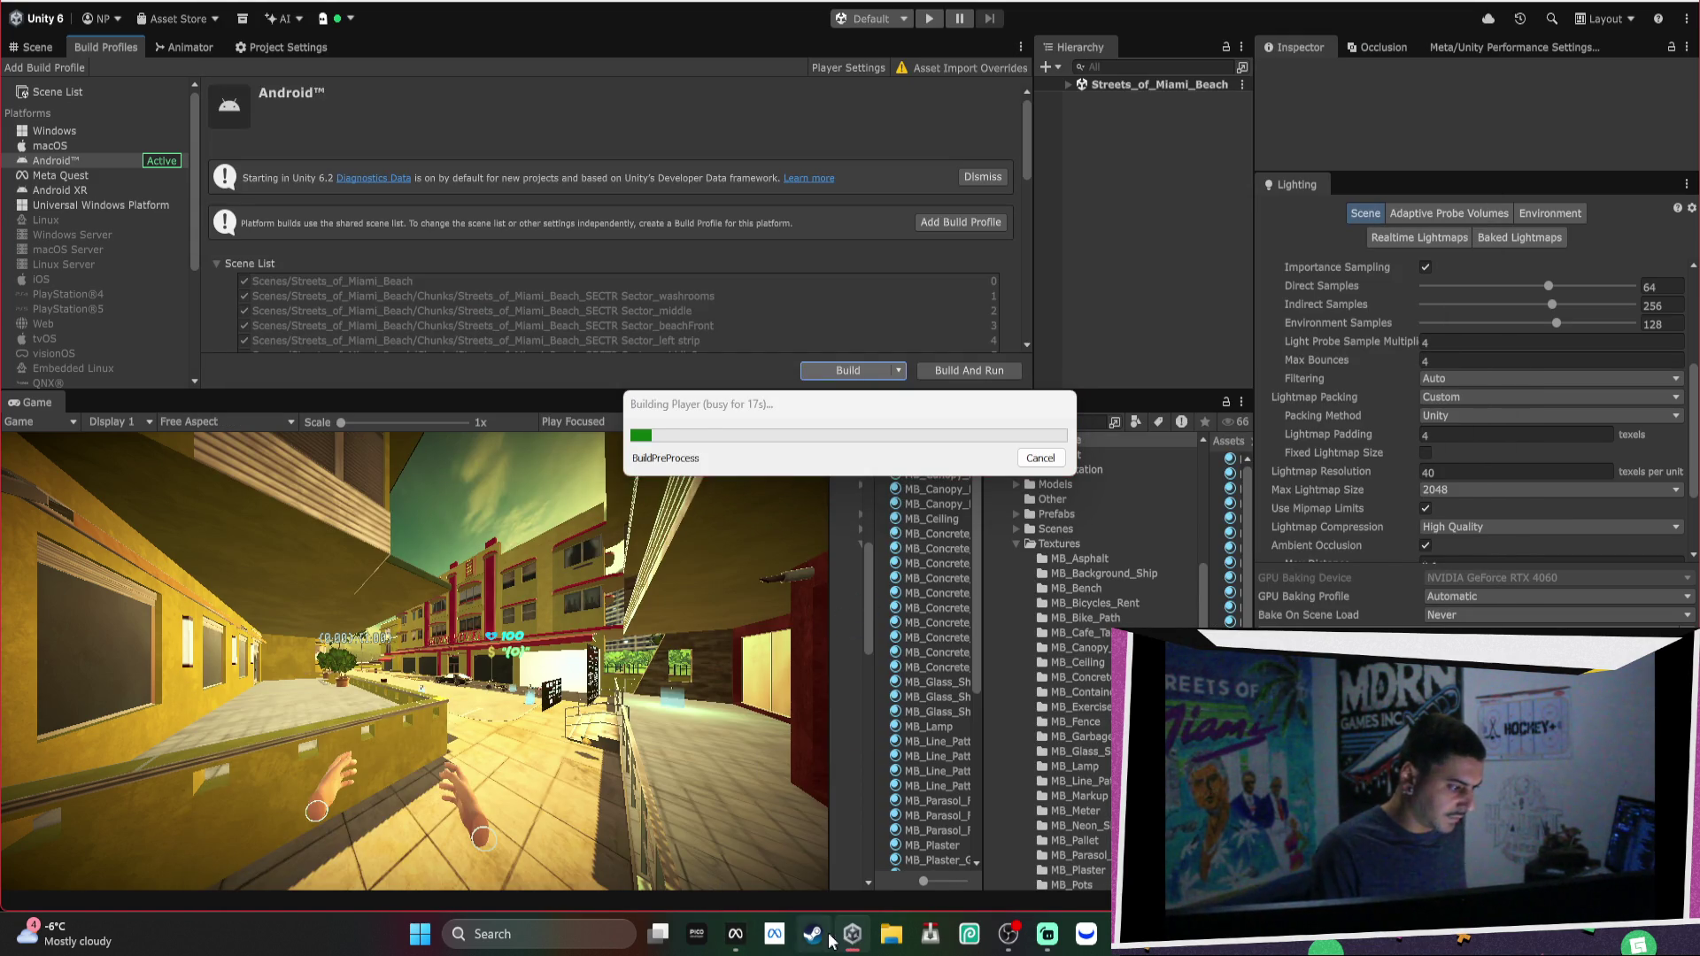
Wait for the Android build to succeed in 254 seconds, then bring up the Streets of Miami release channels.
{"action": "left_click", "coordinate": [779, 418]}
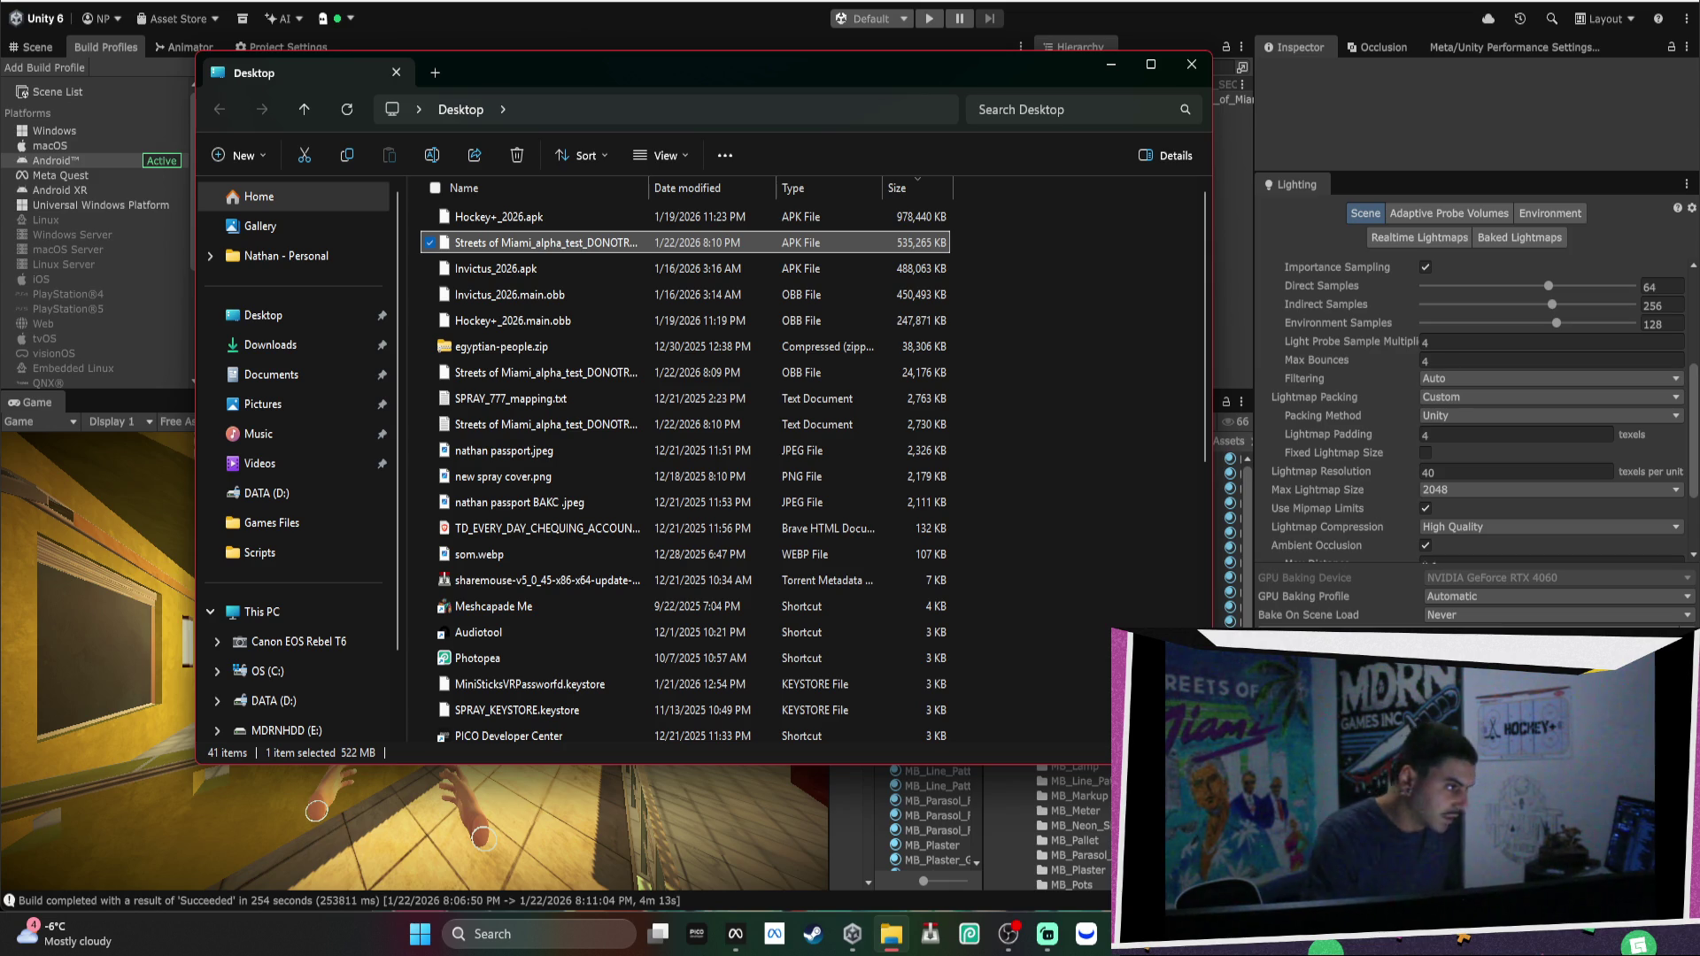
{"action": "left_click", "coordinate": [735, 934]}
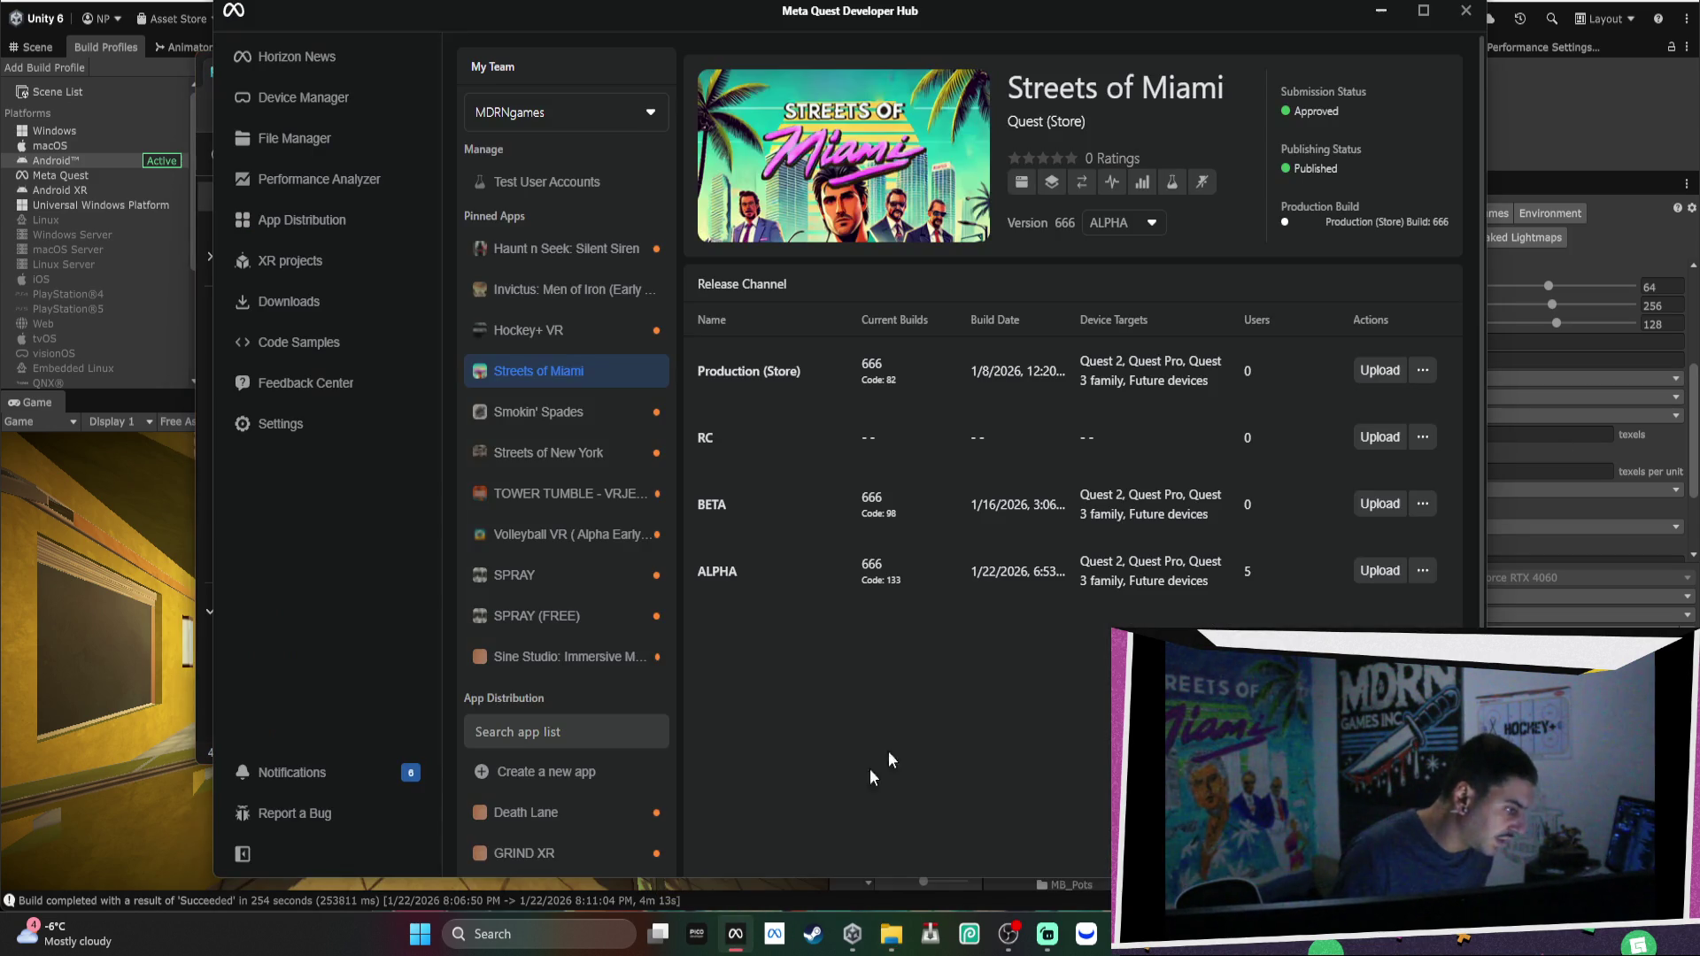
Start uploading the alpha test APK to the ALPHA channel, then switch back to Unity.
{"action": "left_click", "coordinate": [1380, 570]}
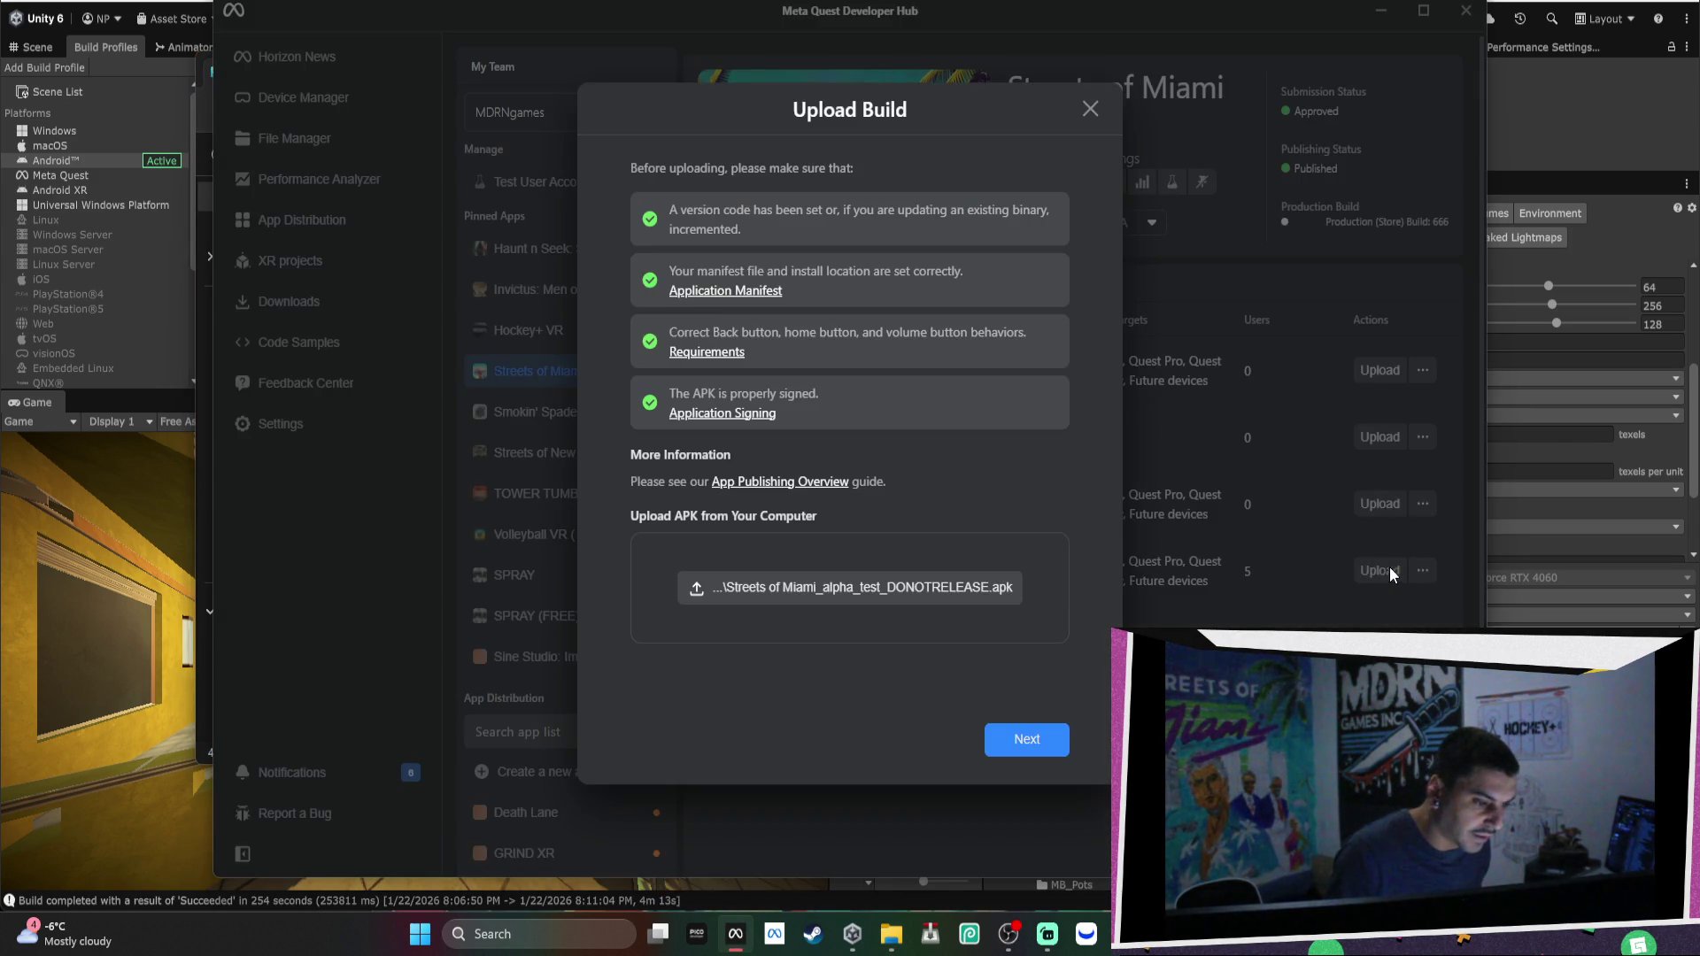
{"action": "left_click", "coordinate": [1054, 744]}
{"action": "left_click", "coordinate": [1054, 744]}
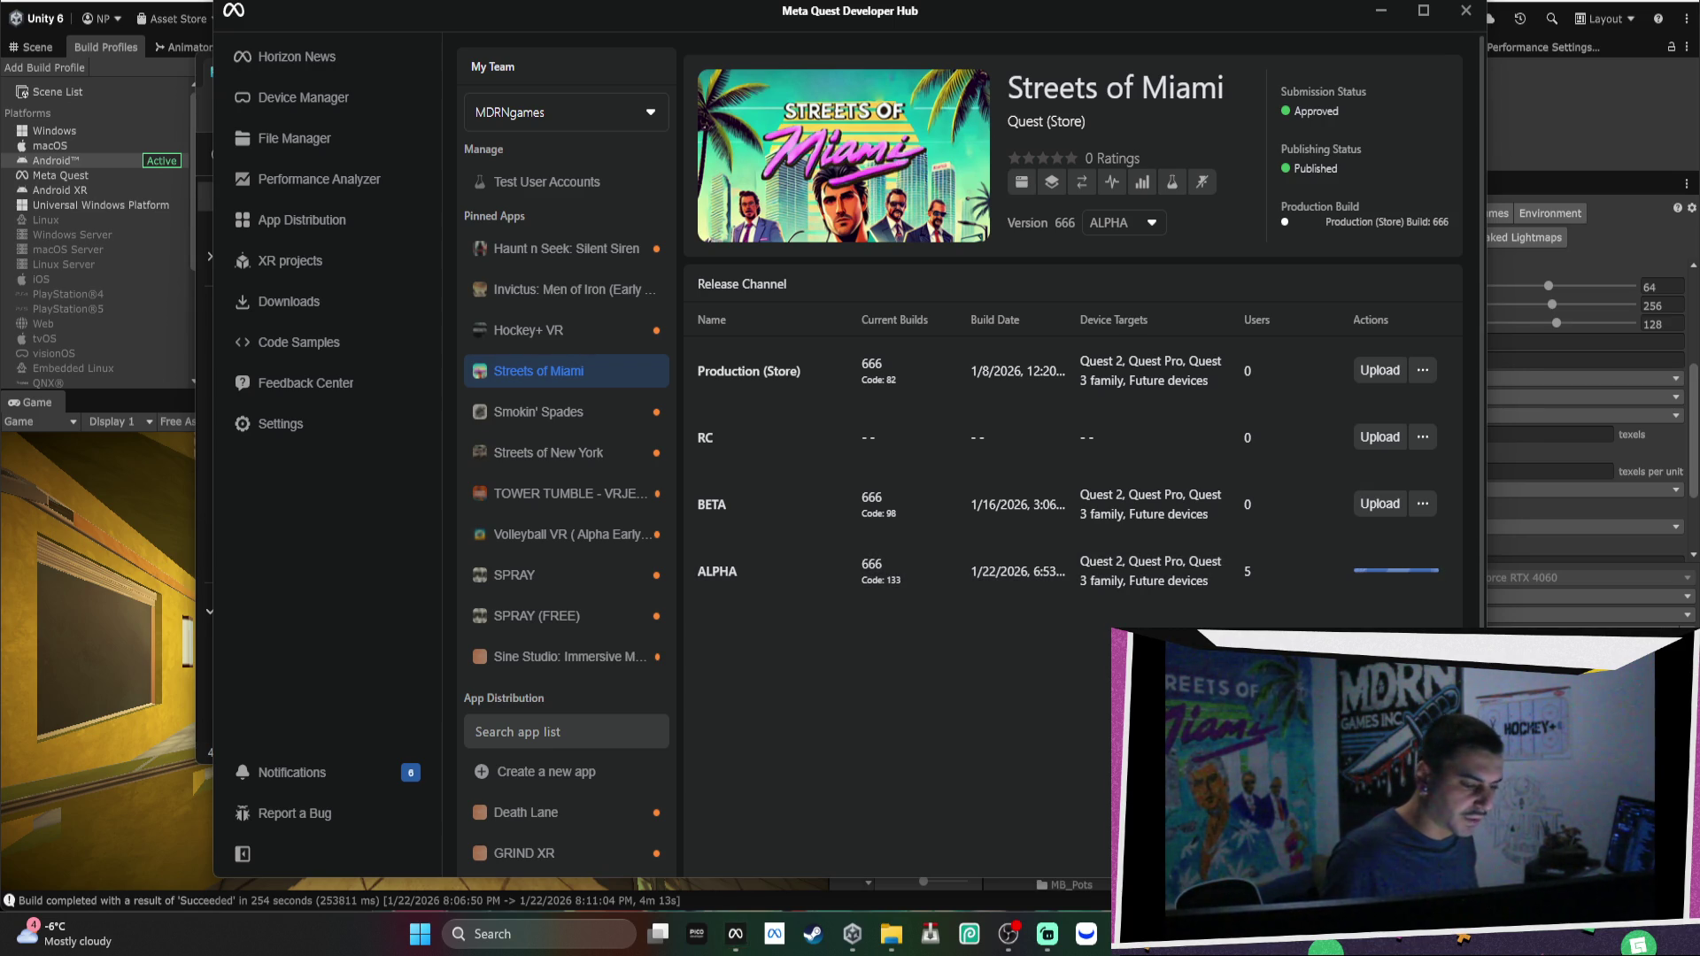
{"action": "key", "text": "alt+Tab"}
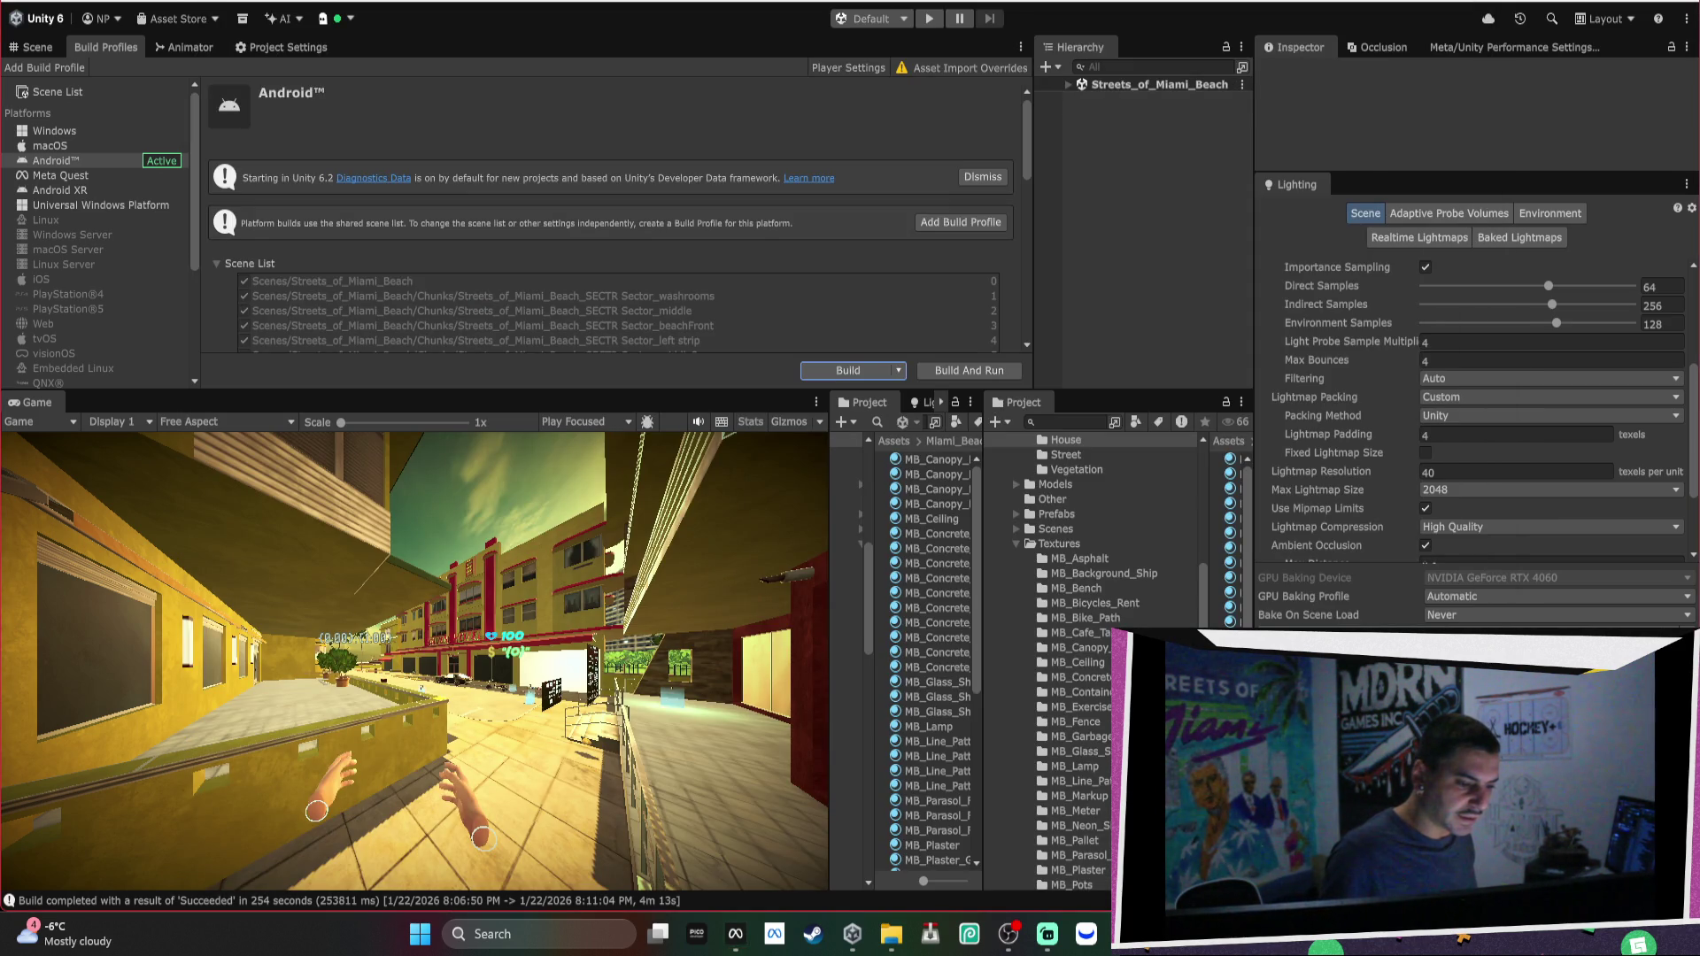
Fly the Scene camera toward the building facade and collapse the Textures and Miami beach folders.
{"action": "left_click", "coordinate": [37, 49]}
{"action": "left_click_drag", "start_coordinate": [961, 272], "coordinate": [660, 263]}
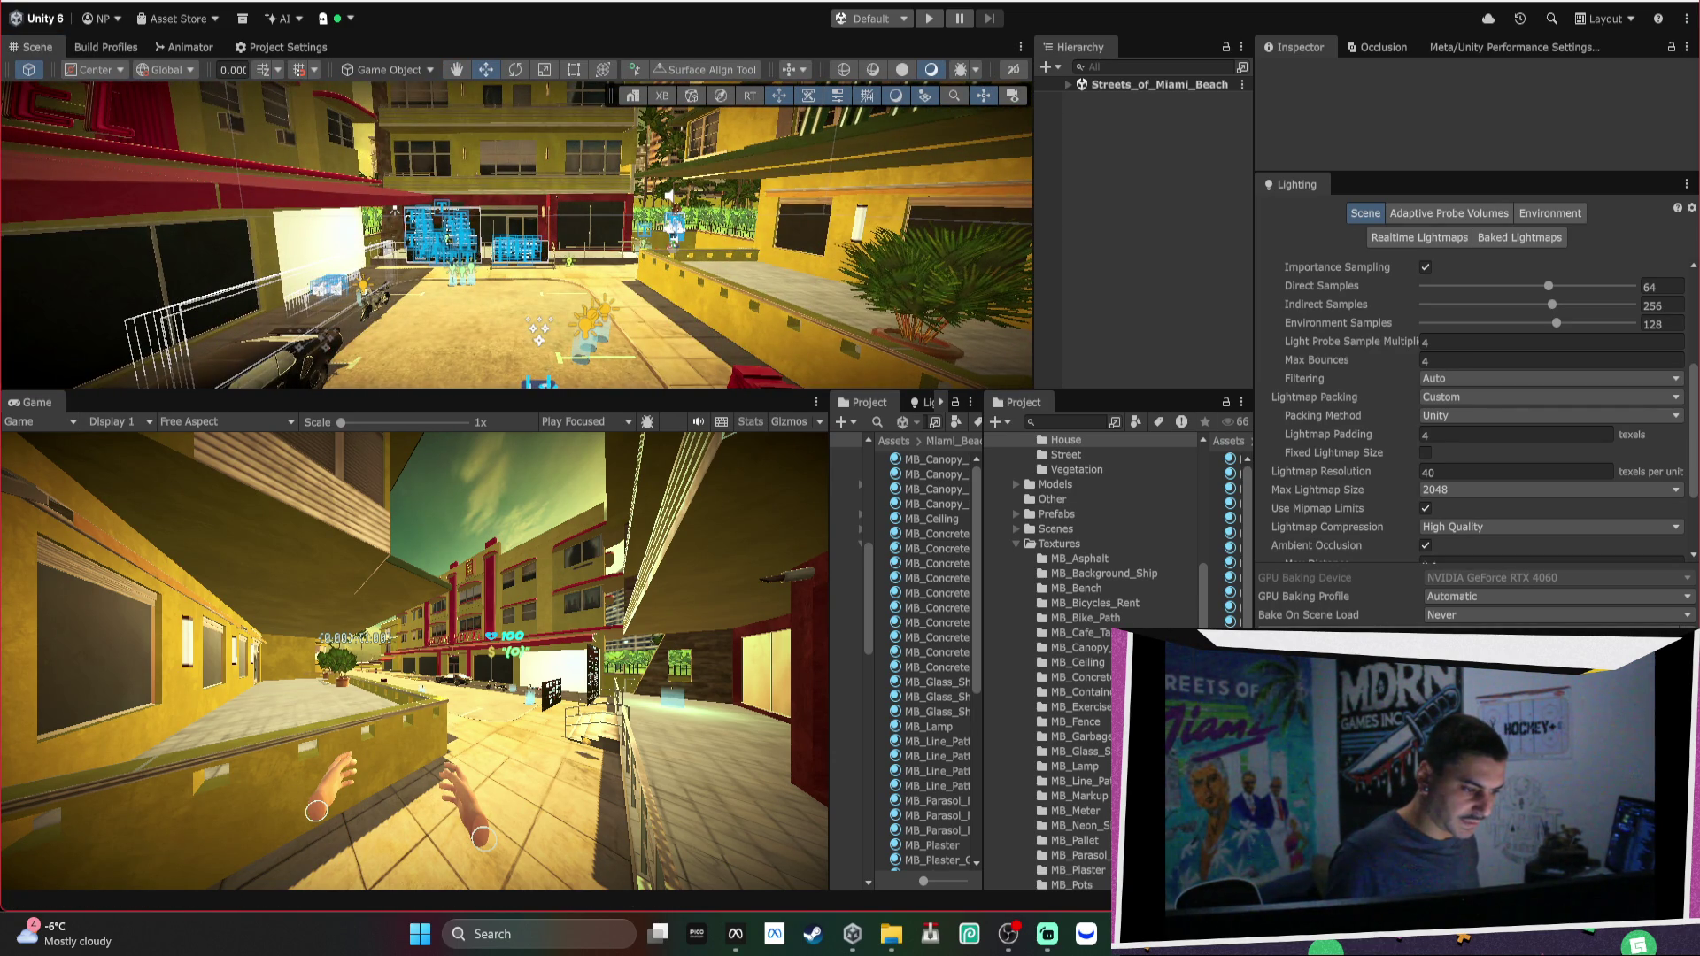
{"action": "left_click", "coordinate": [1006, 547]}
{"action": "left_click", "coordinate": [1004, 636]}
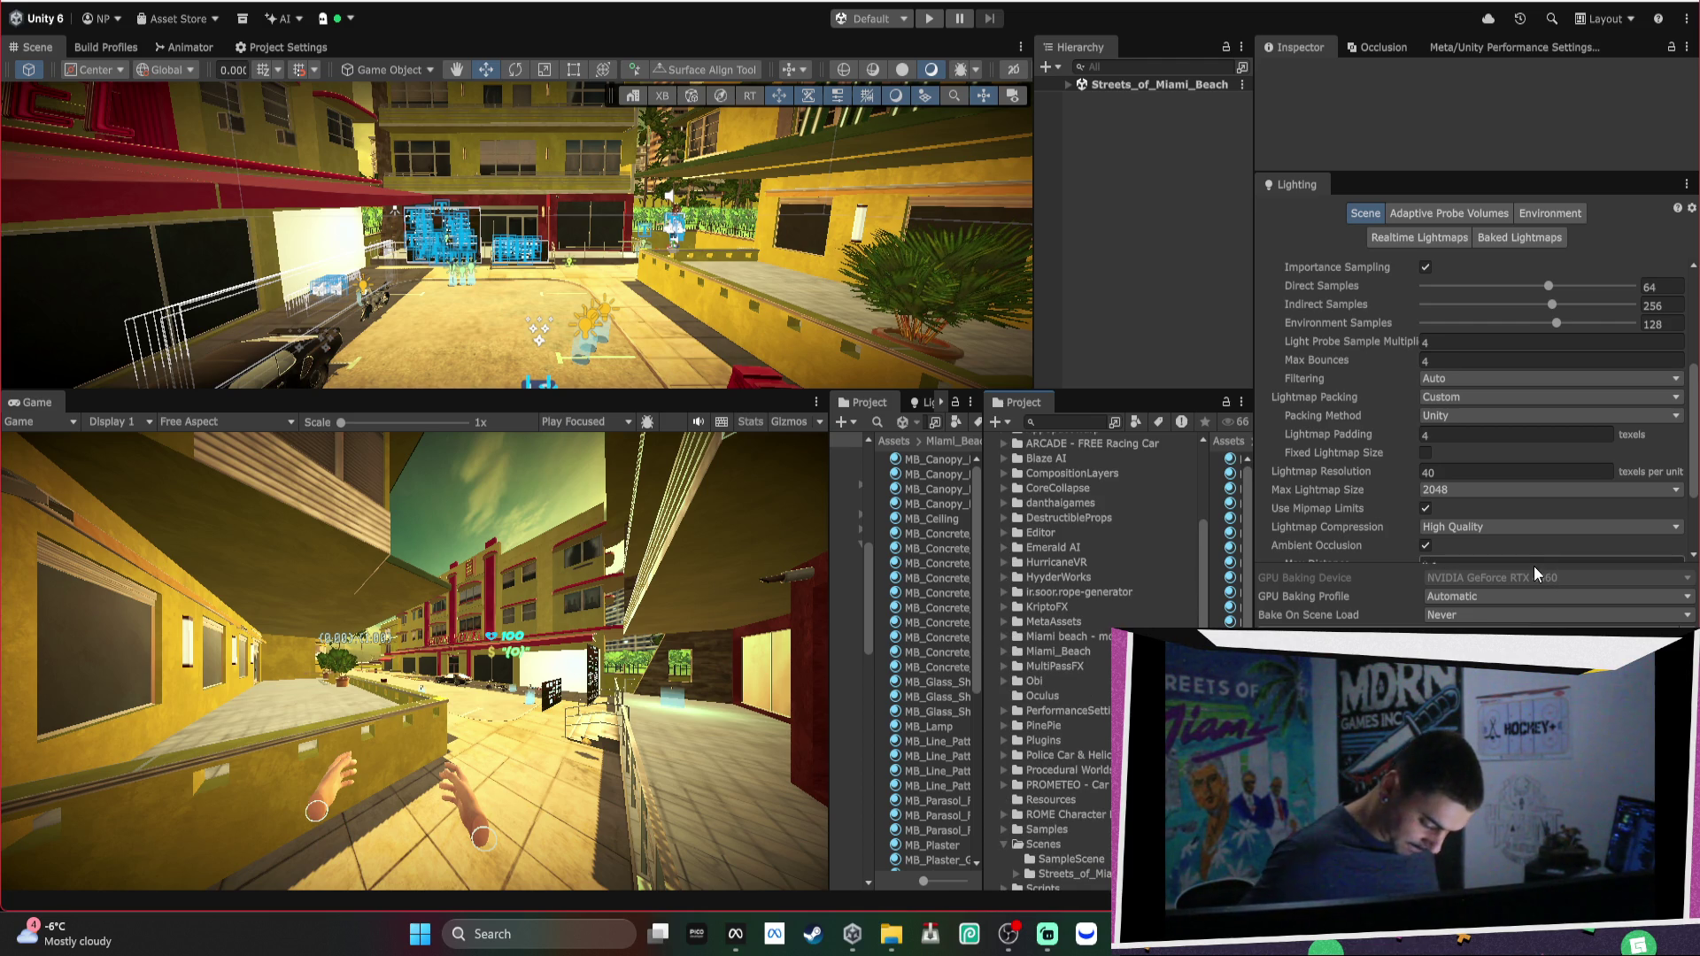
{"action": "scroll", "coordinate": [1463, 285], "scroll_direction": "up", "scroll_amount": 2}
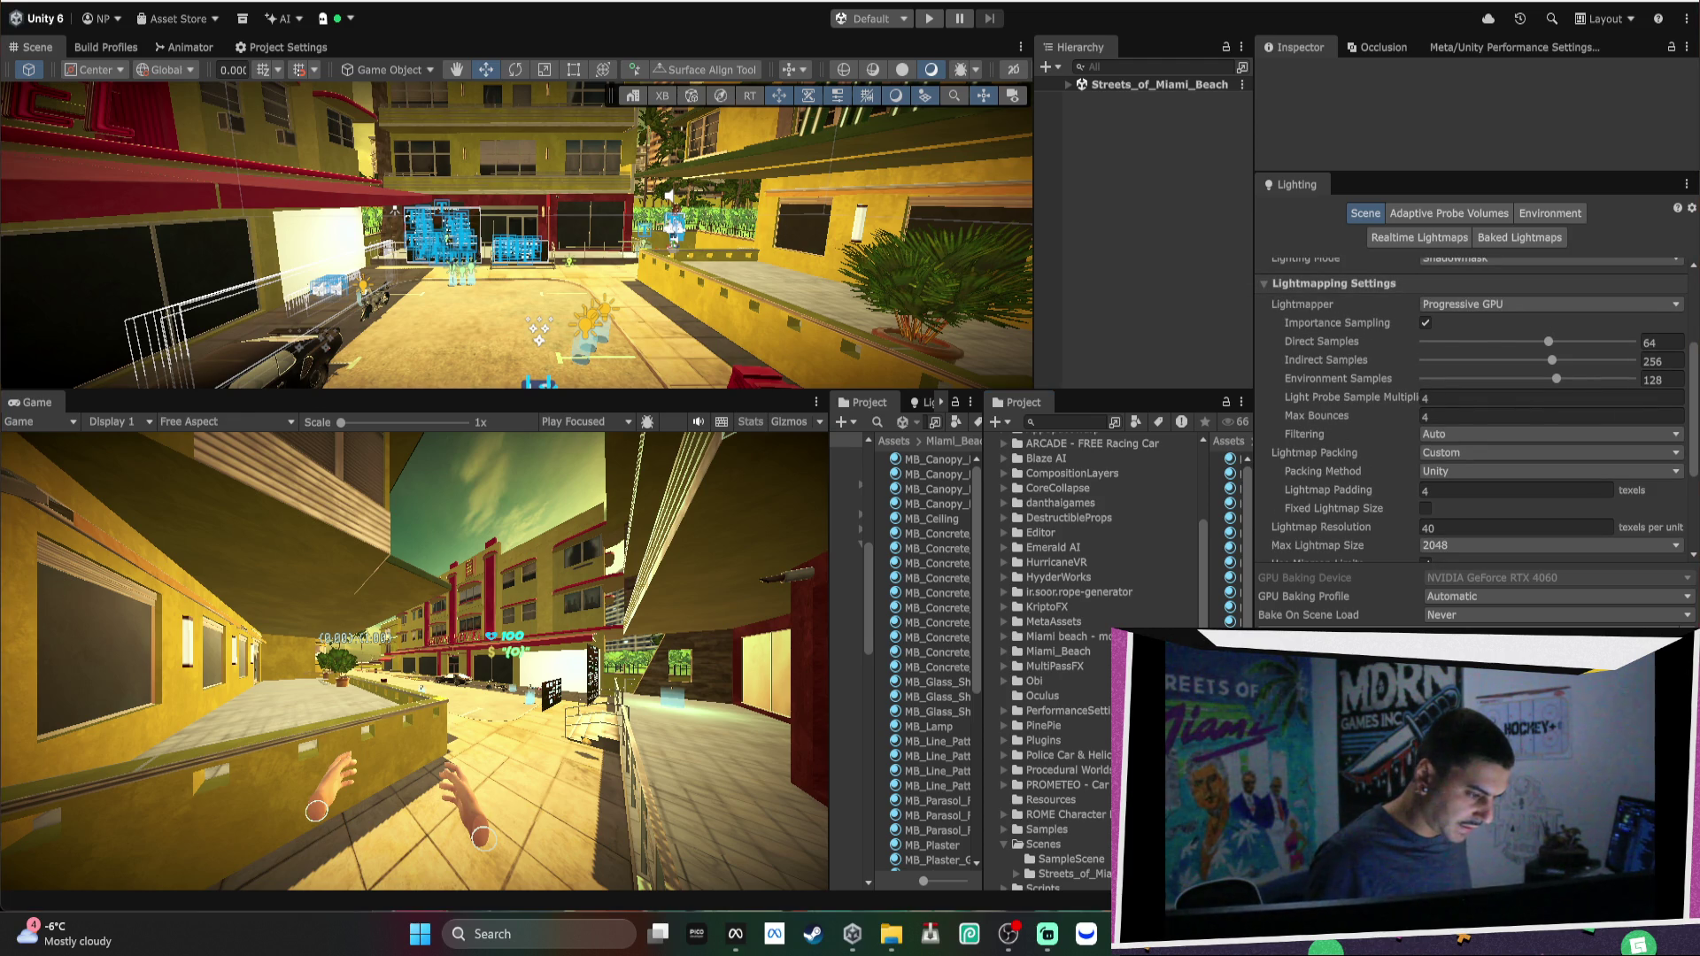
{"action": "left_click", "coordinate": [735, 934]}
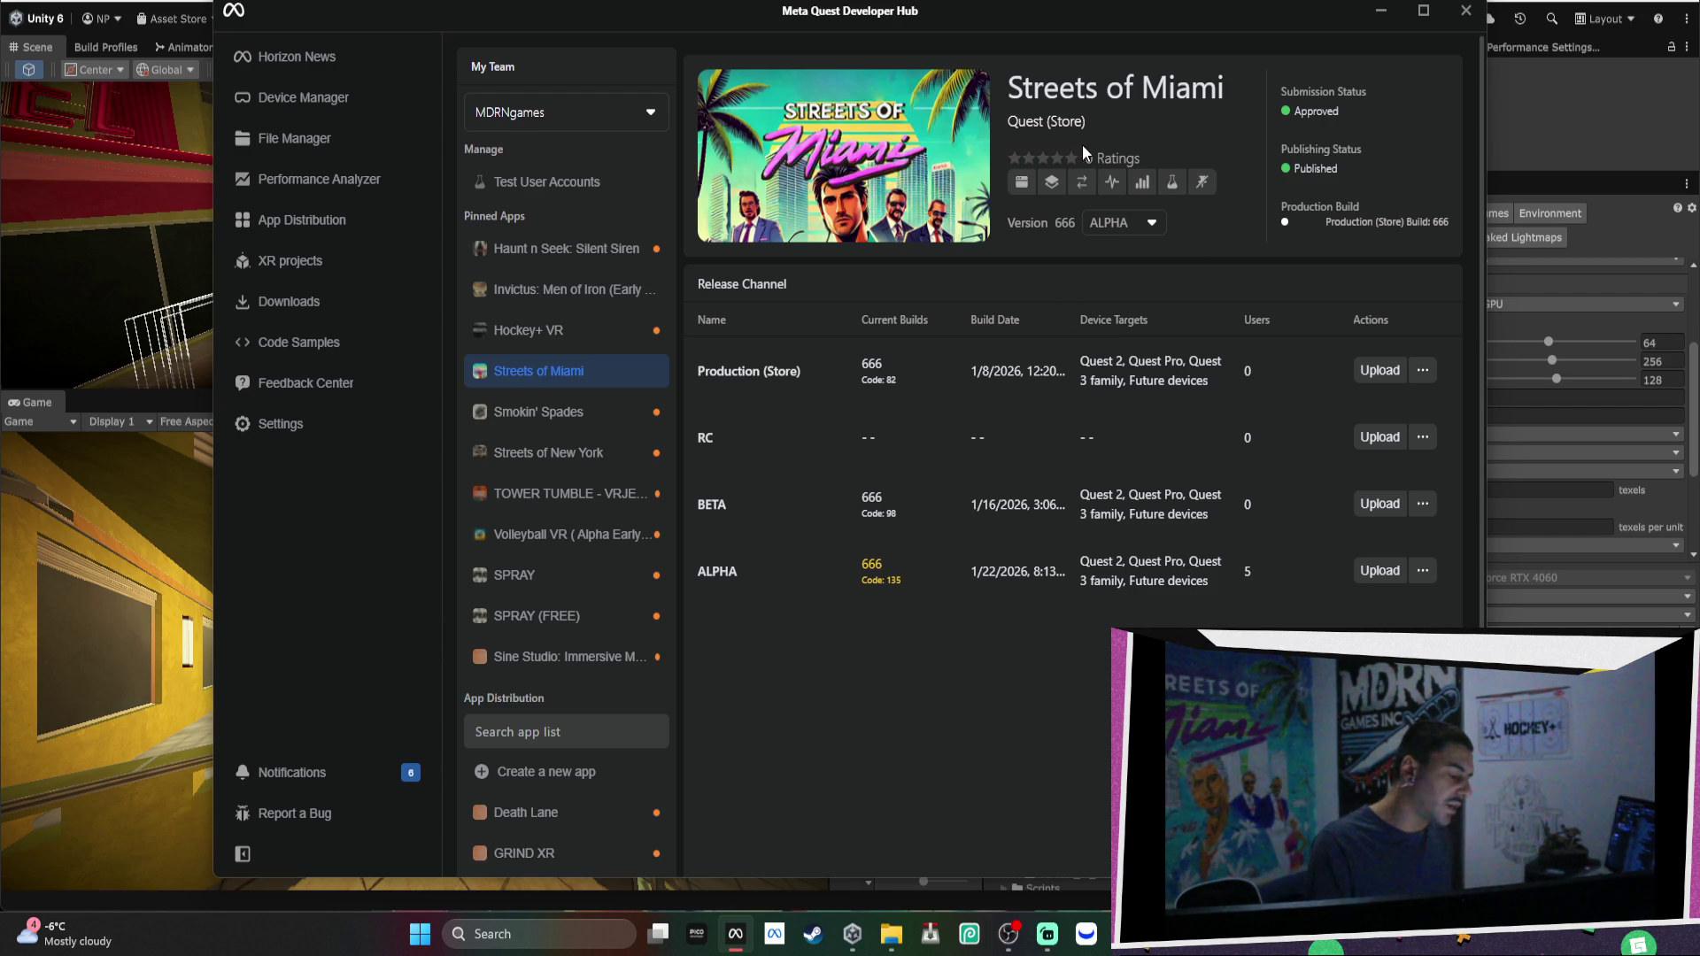
Move the hub window left and shrink its size and height, then widen it slightly.
{"action": "left_click_drag", "start_coordinate": [1103, 11], "coordinate": [952, 7]}
{"action": "left_click_drag", "start_coordinate": [1328, 875], "coordinate": [1187, 797]}
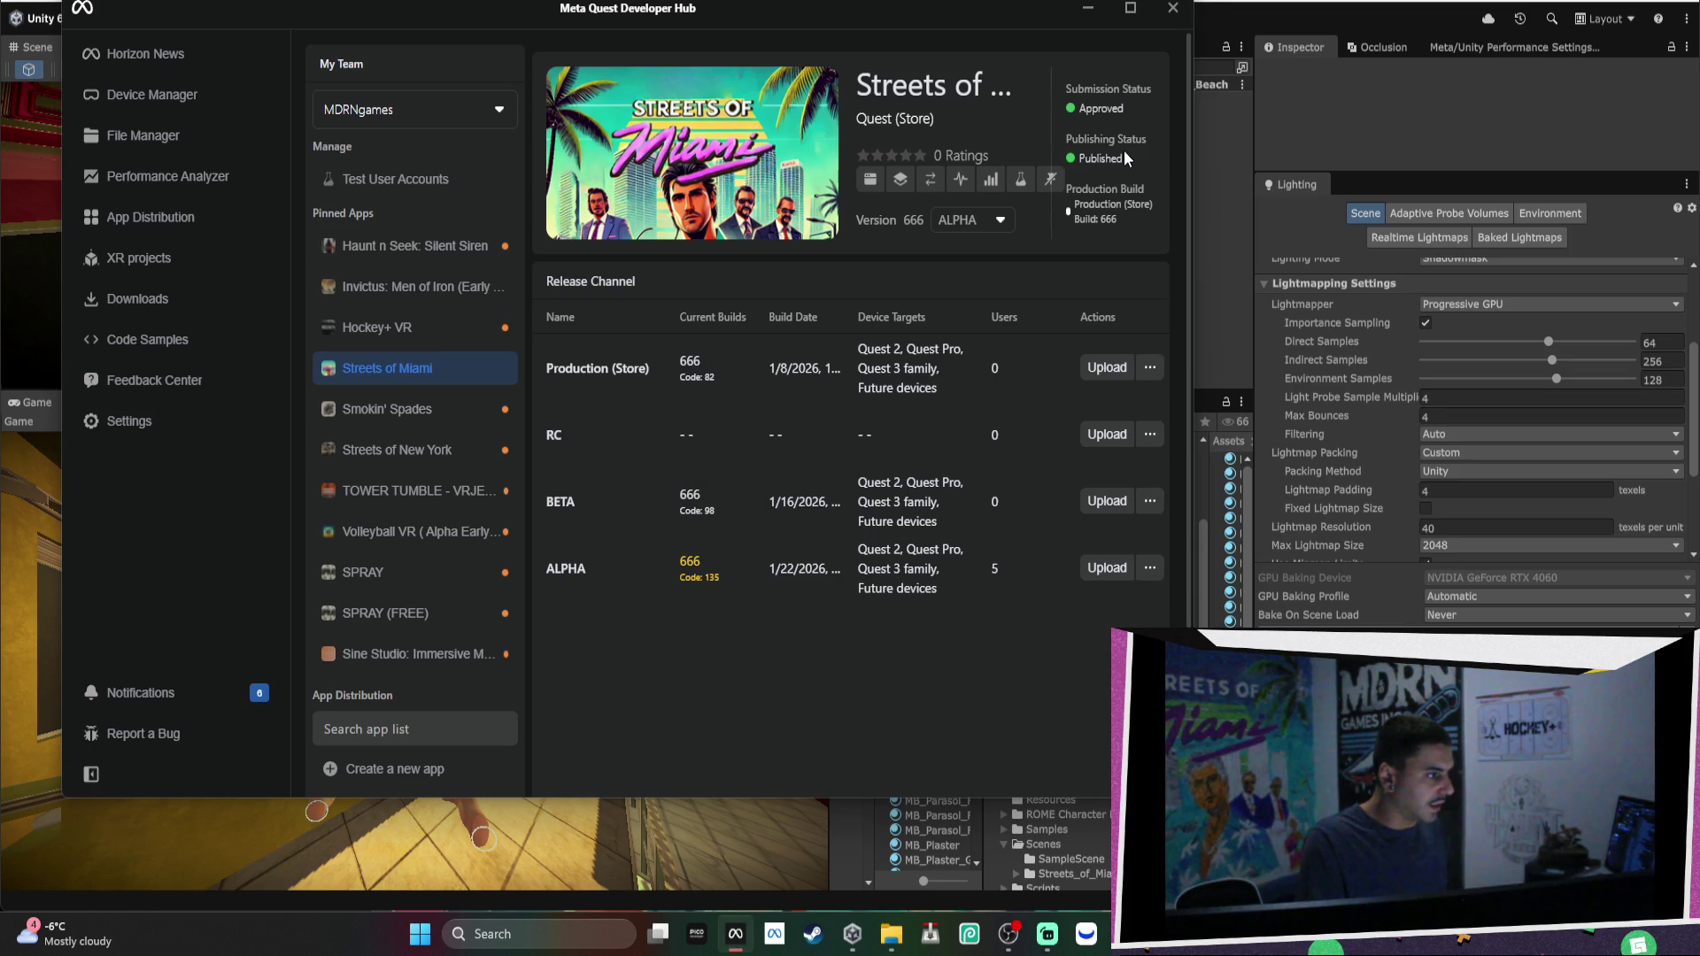
{"action": "left_click_drag", "start_coordinate": [1191, 796], "coordinate": [986, 700]}
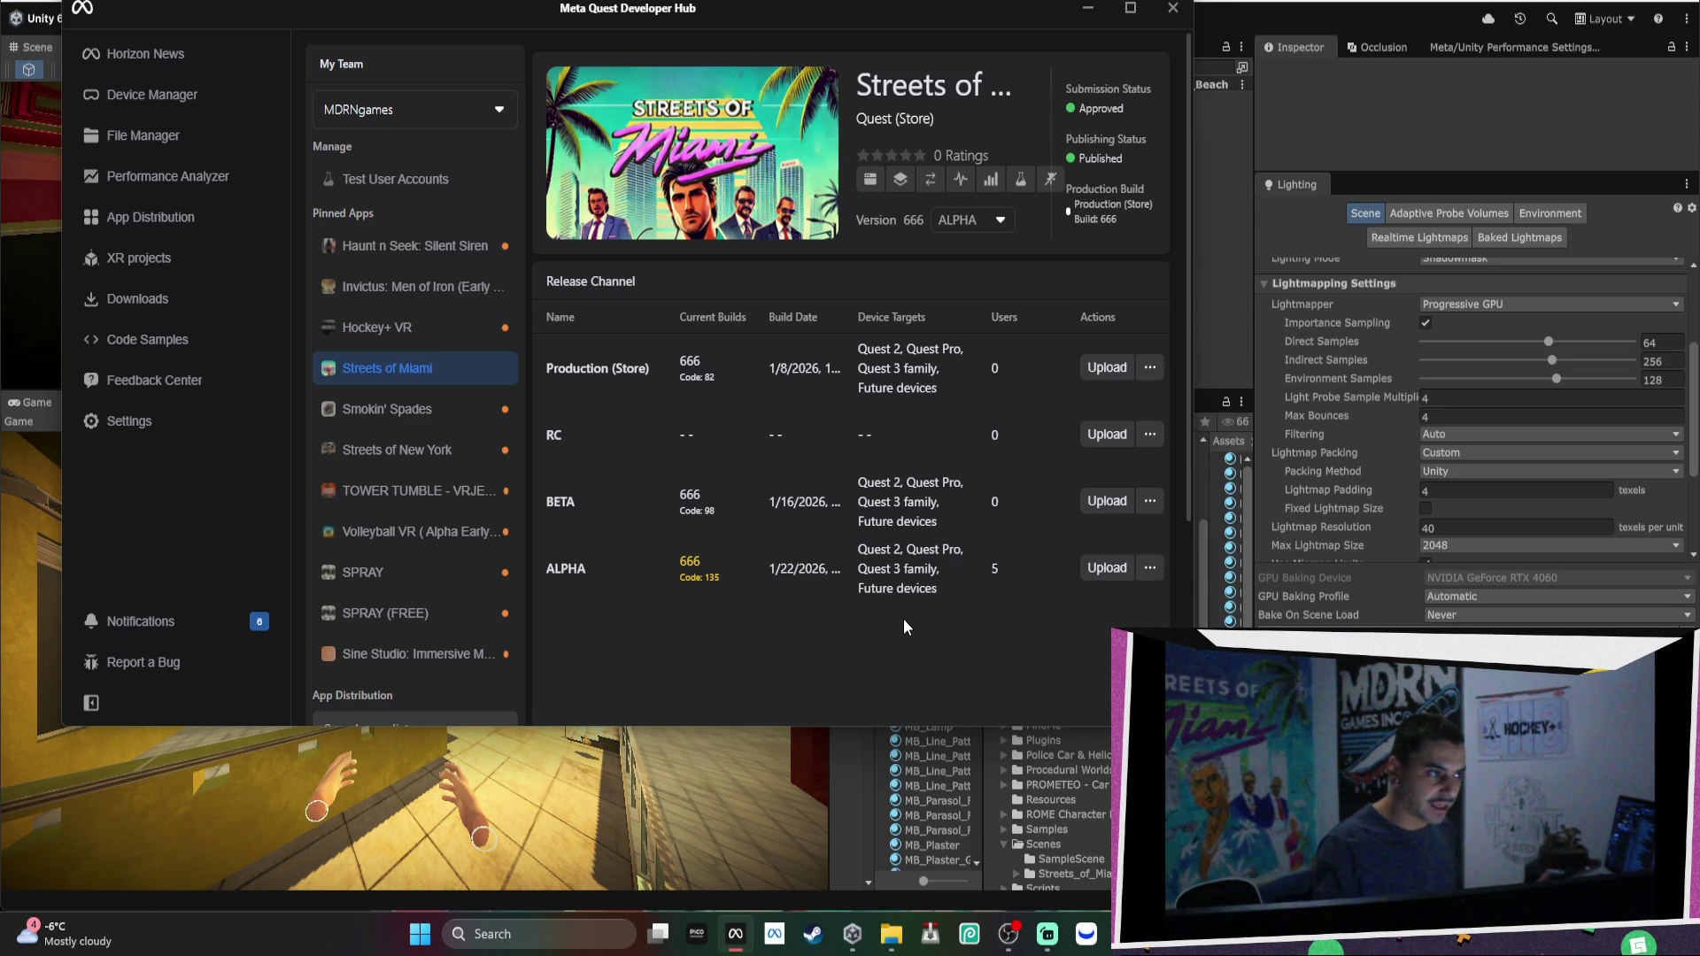
{"action": "left_click_drag", "start_coordinate": [1191, 142], "coordinate": [1336, 153]}
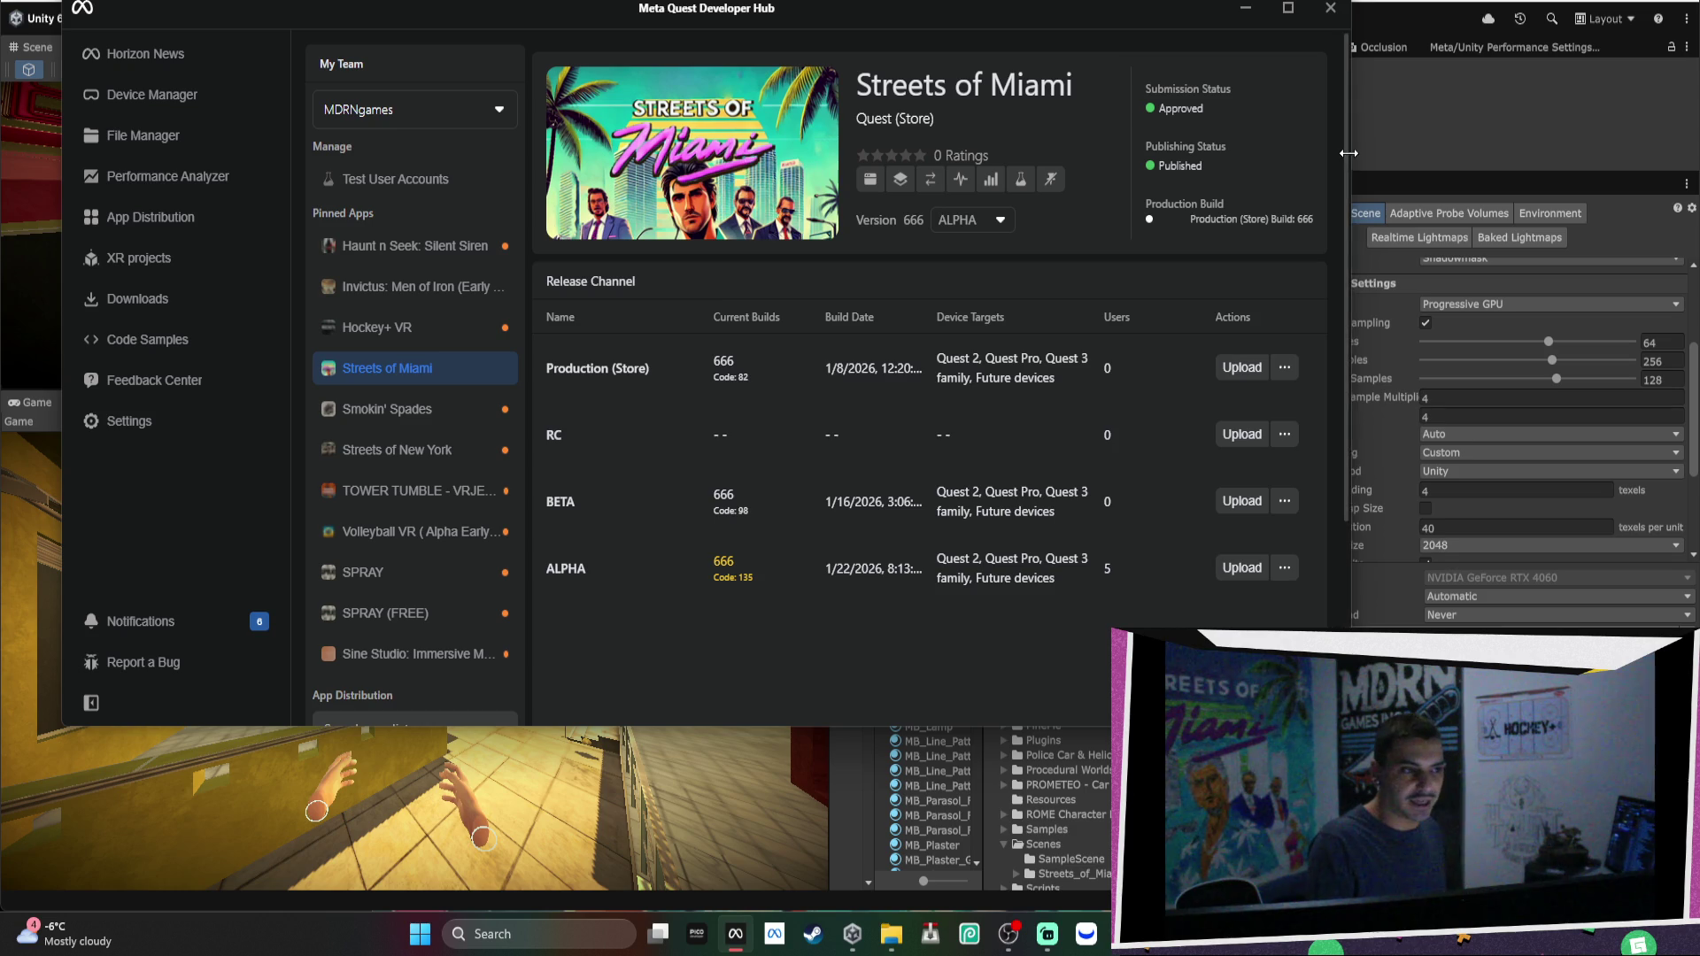
Fine-tune the hub window's width and shift it down-left, keeping all four release channels visible.
{"action": "left_click_drag", "start_coordinate": [1343, 155], "coordinate": [1305, 135]}
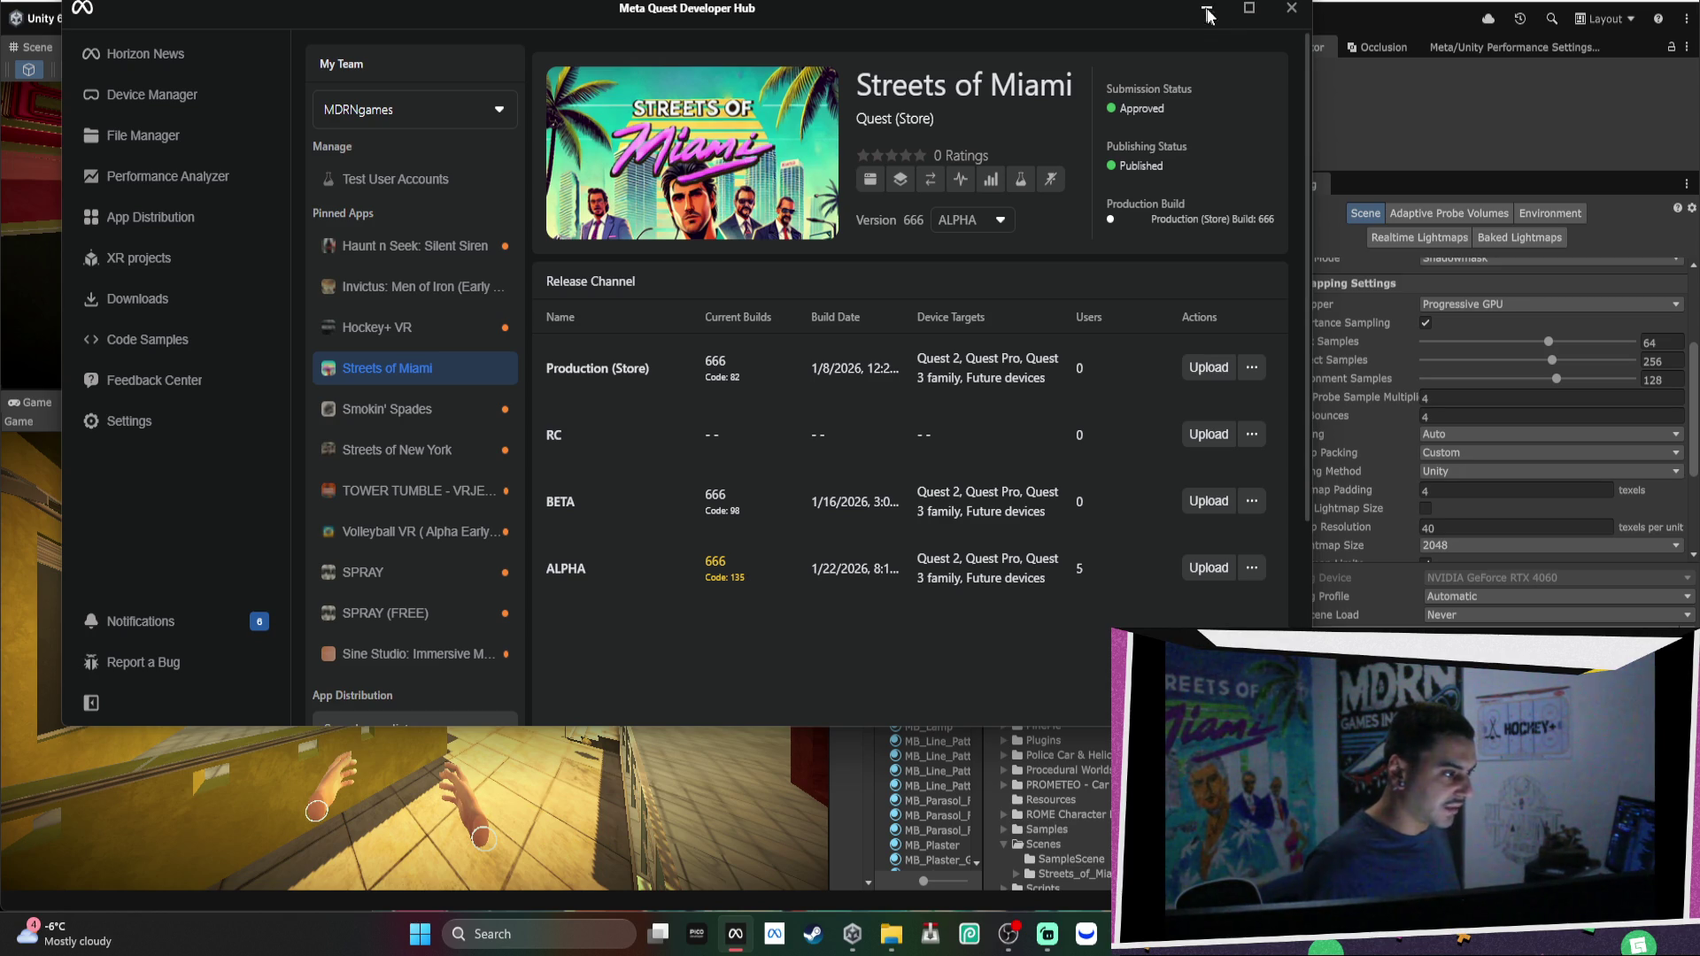
{"action": "left_click_drag", "start_coordinate": [1310, 49], "coordinate": [1256, 74]}
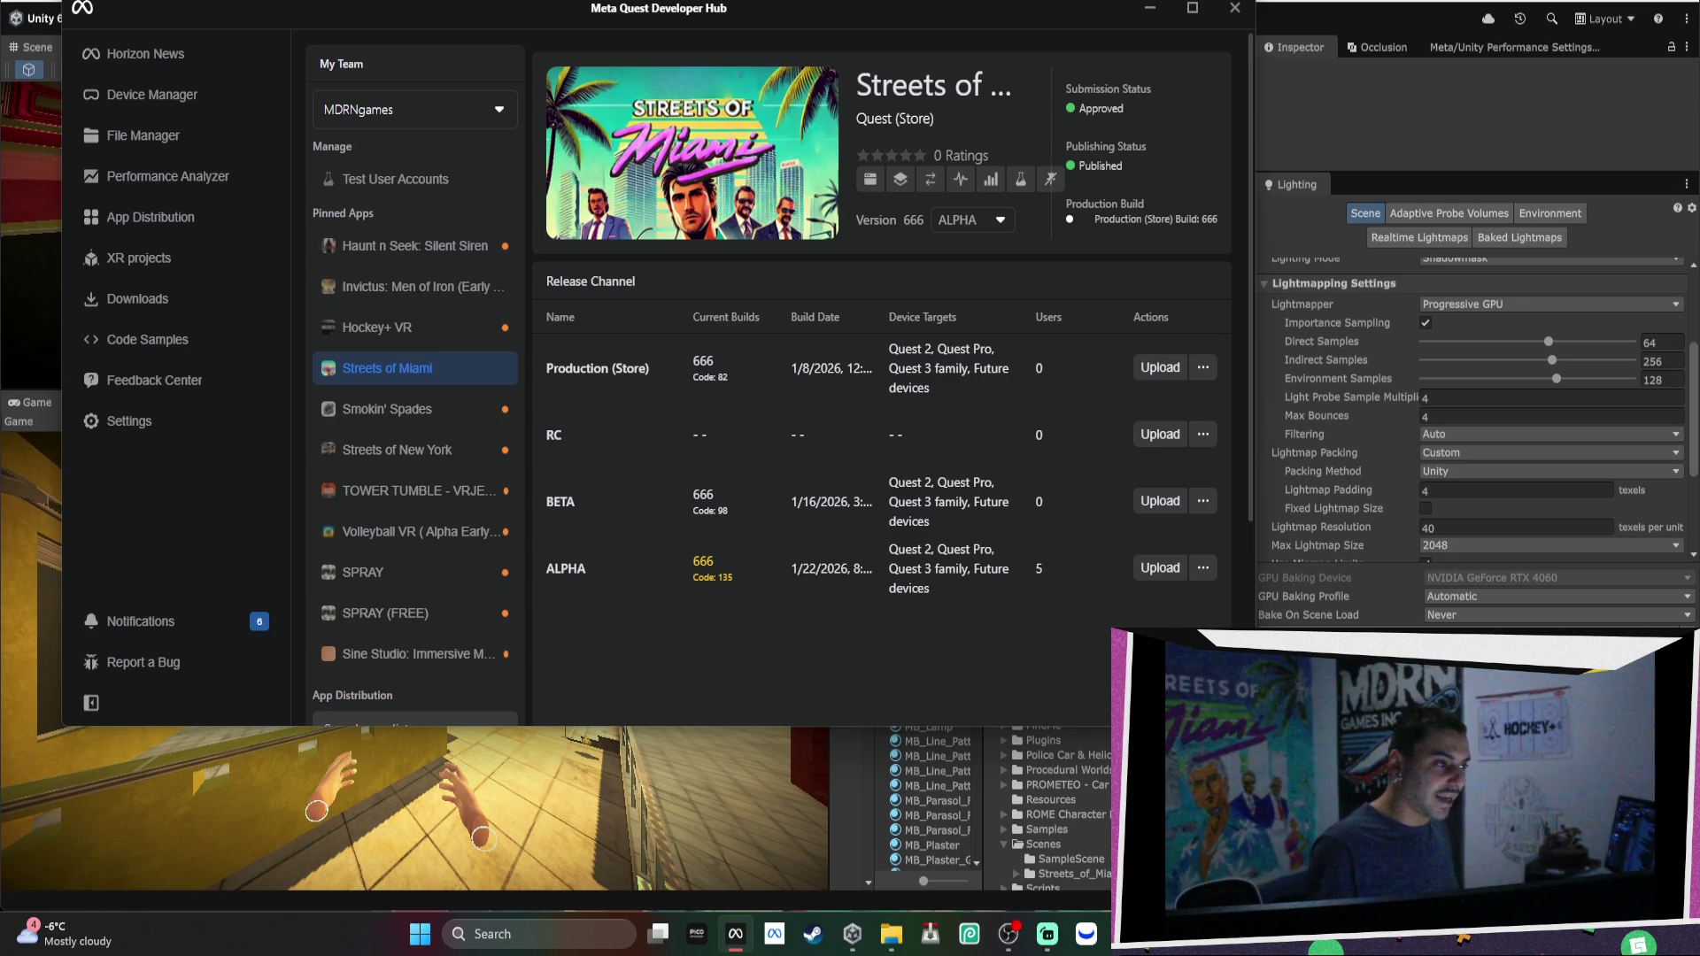
{"action": "left_click_drag", "start_coordinate": [1253, 70], "coordinate": [1312, 70]}
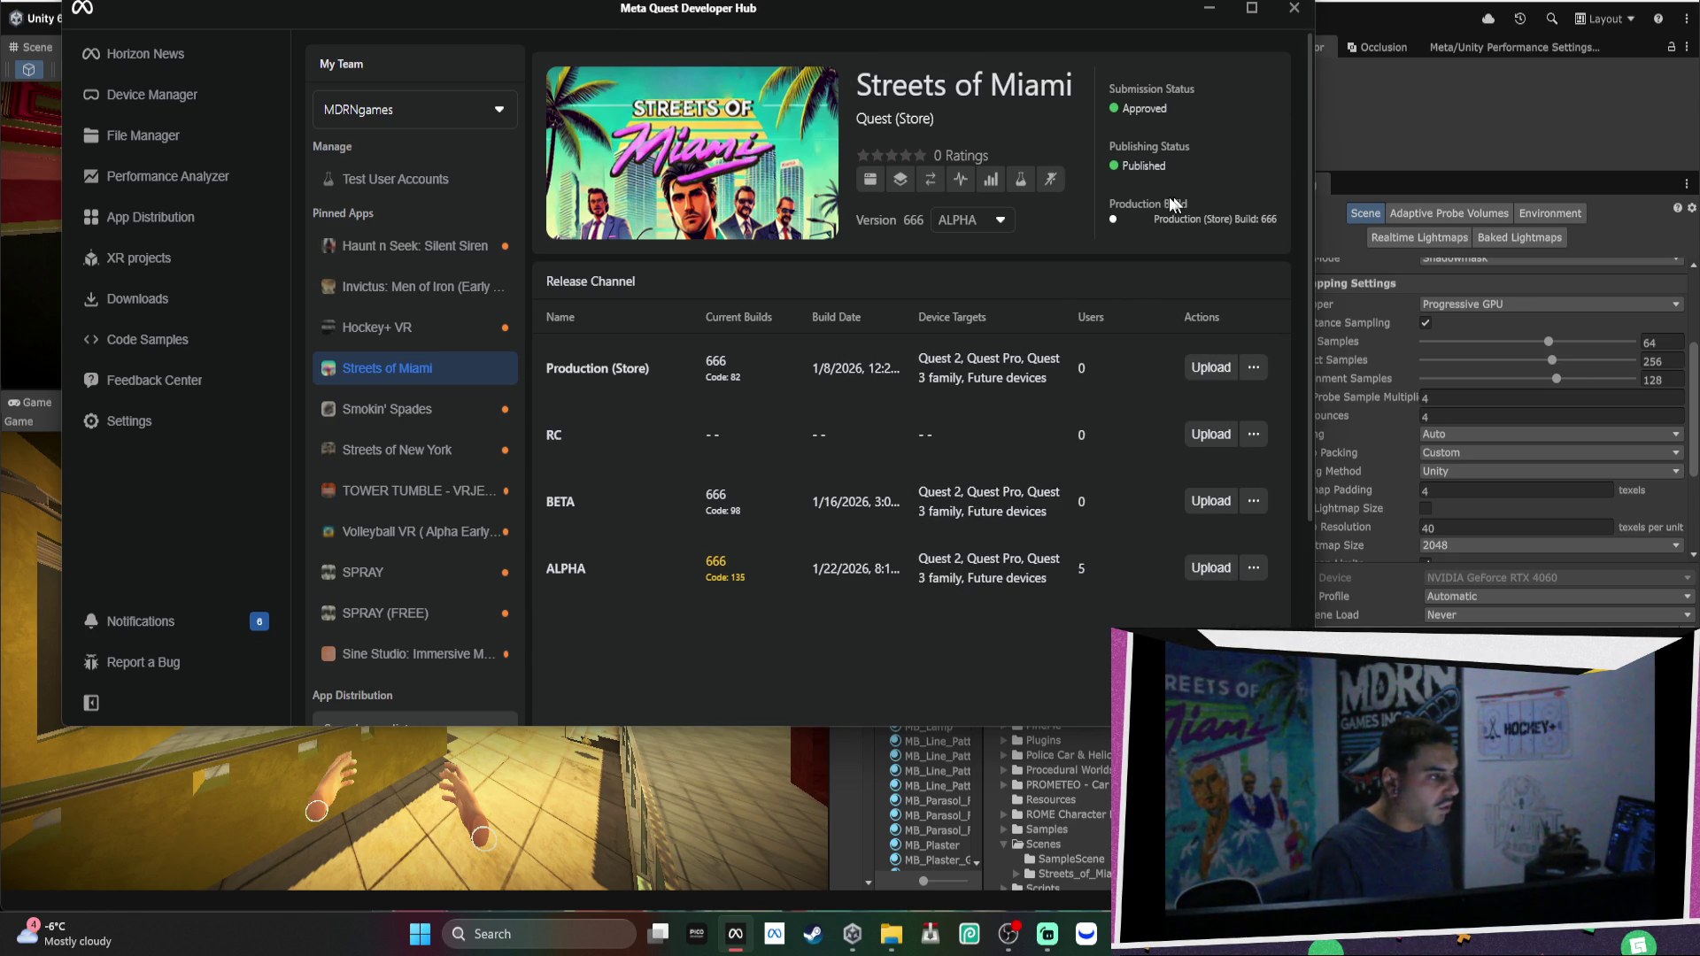
{"action": "mouse_move", "coordinate": [1027, 13]}
{"action": "left_mouse_down"}
{"action": "mouse_move", "coordinate": [979, 30]}
{"action": "mouse_move", "coordinate": [960, 63]}
{"action": "left_mouse_up"}
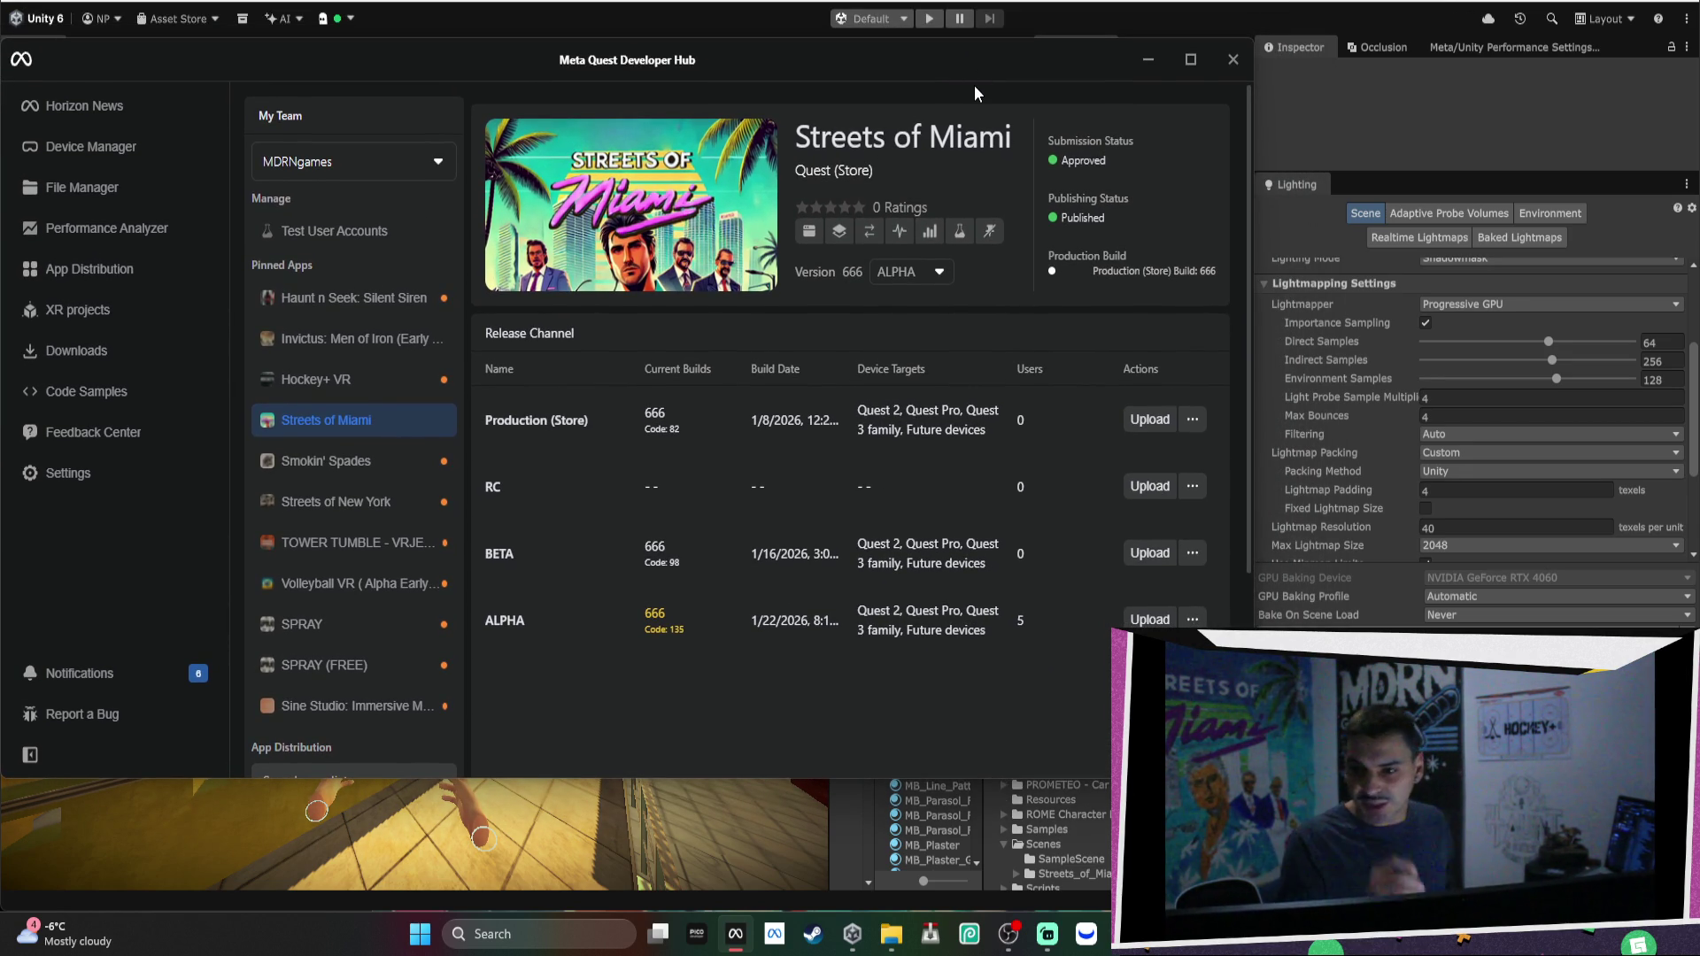
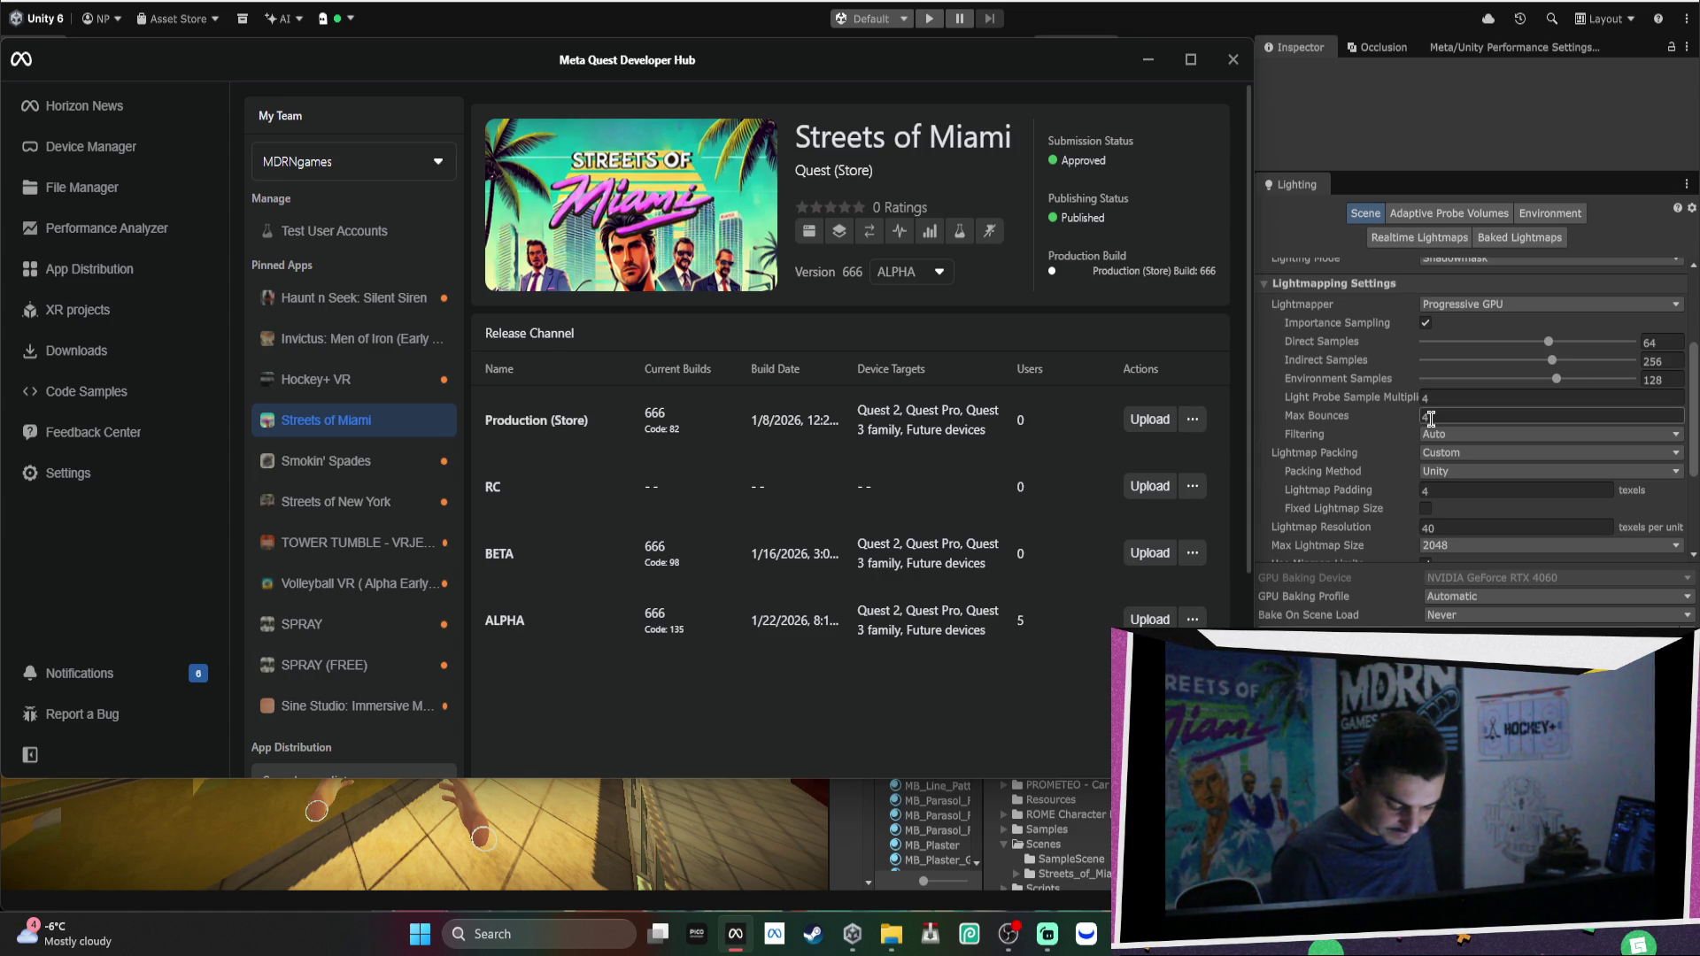
Commit Max Bounces 4, review the Streets of Miami release channels, then minimize the developer hub.
{"action": "key", "text": "Return"}
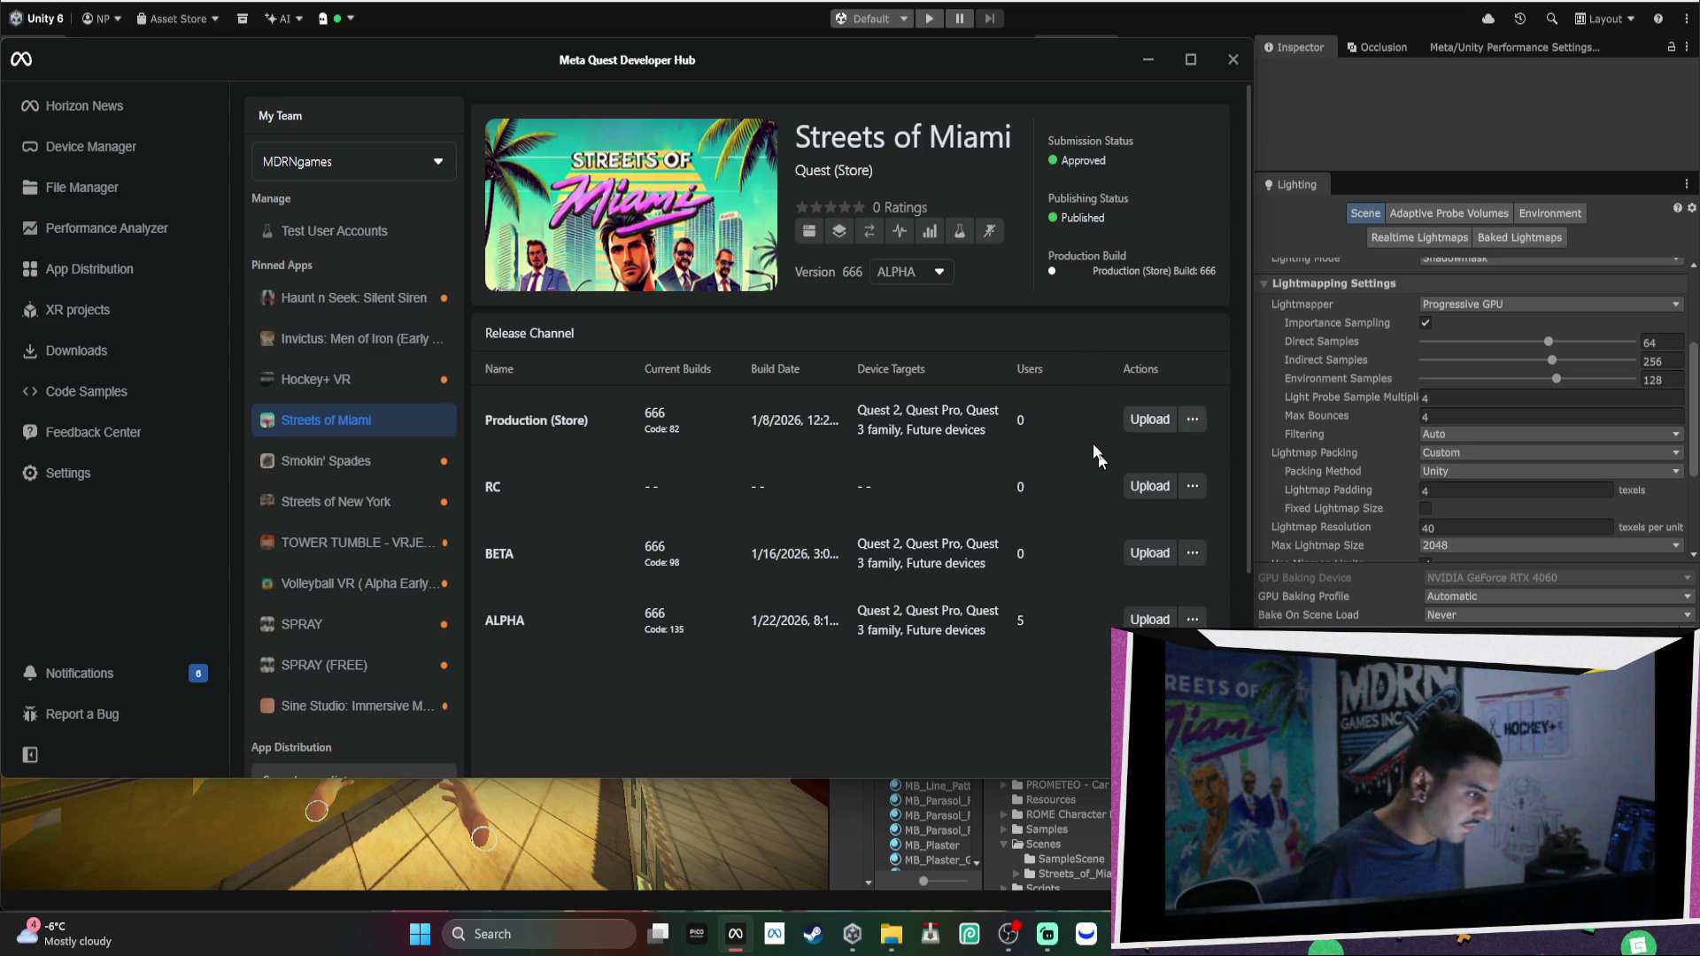
{"action": "left_click", "coordinate": [1156, 62]}
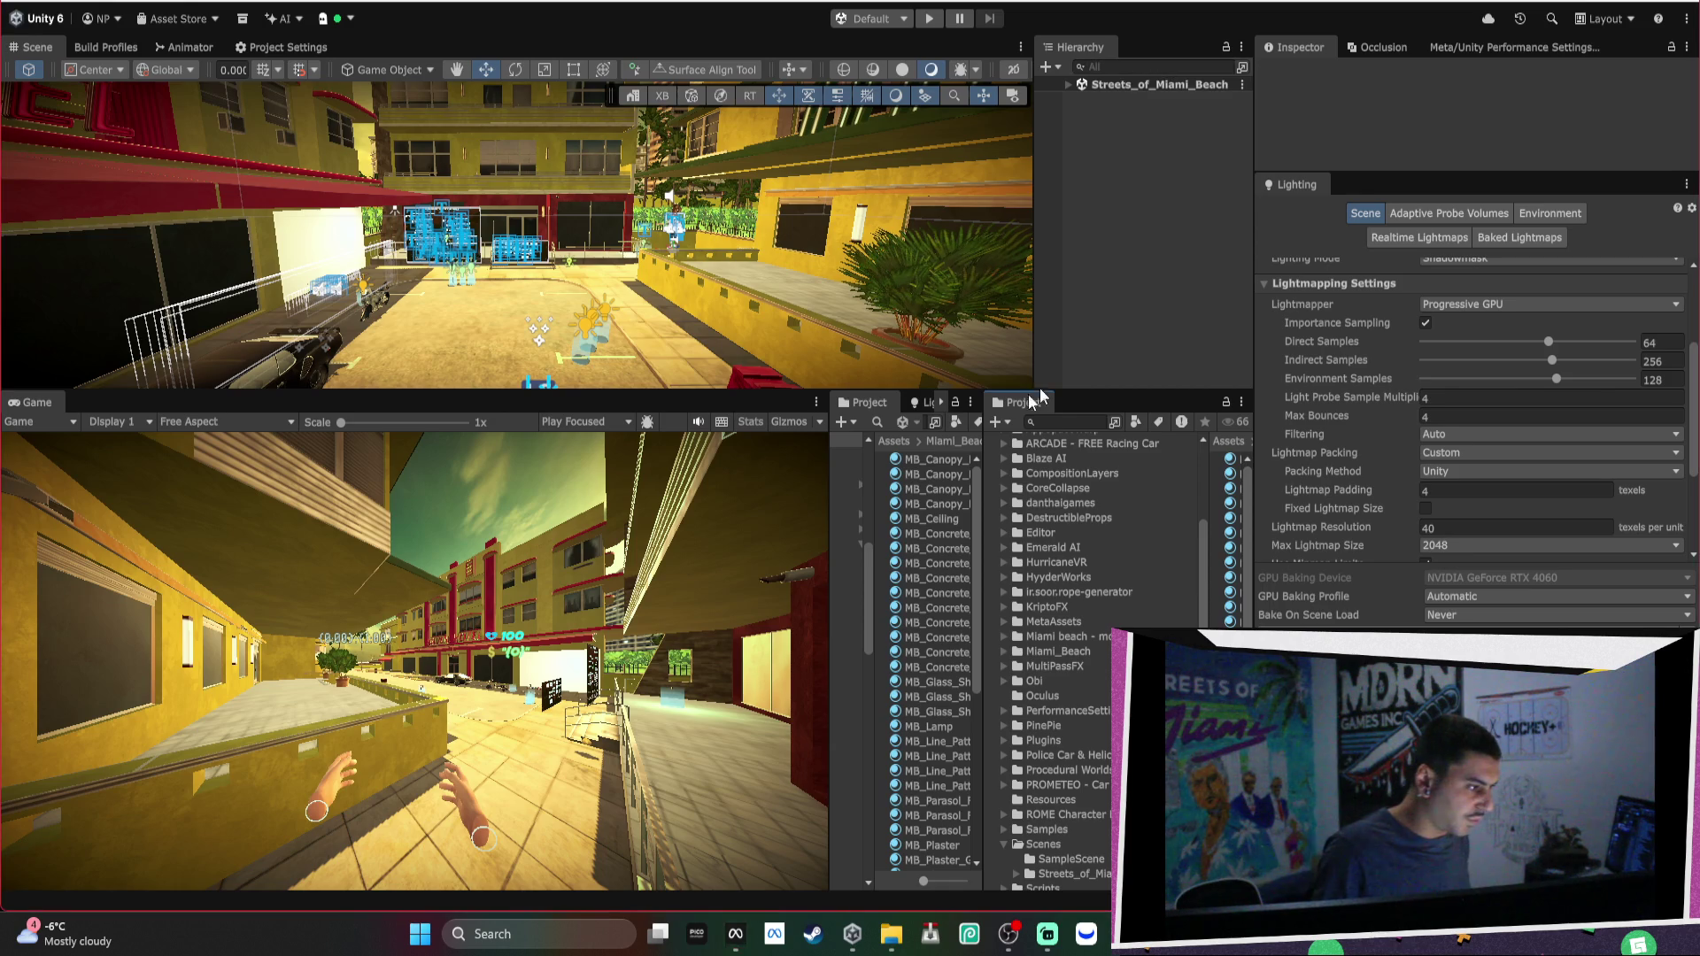
Fly the scene camera along the palm street, out to the beach, back to the tents, then reopen the hub.
{"action": "mouse_move", "coordinate": [586, 221]}
{"action": "left_mouse_down"}
{"action": "mouse_move", "coordinate": [728, 264]}
{"action": "mouse_move", "coordinate": [597, 196]}
{"action": "mouse_move", "coordinate": [779, 219]}
{"action": "mouse_move", "coordinate": [746, 231]}
{"action": "left_mouse_up"}
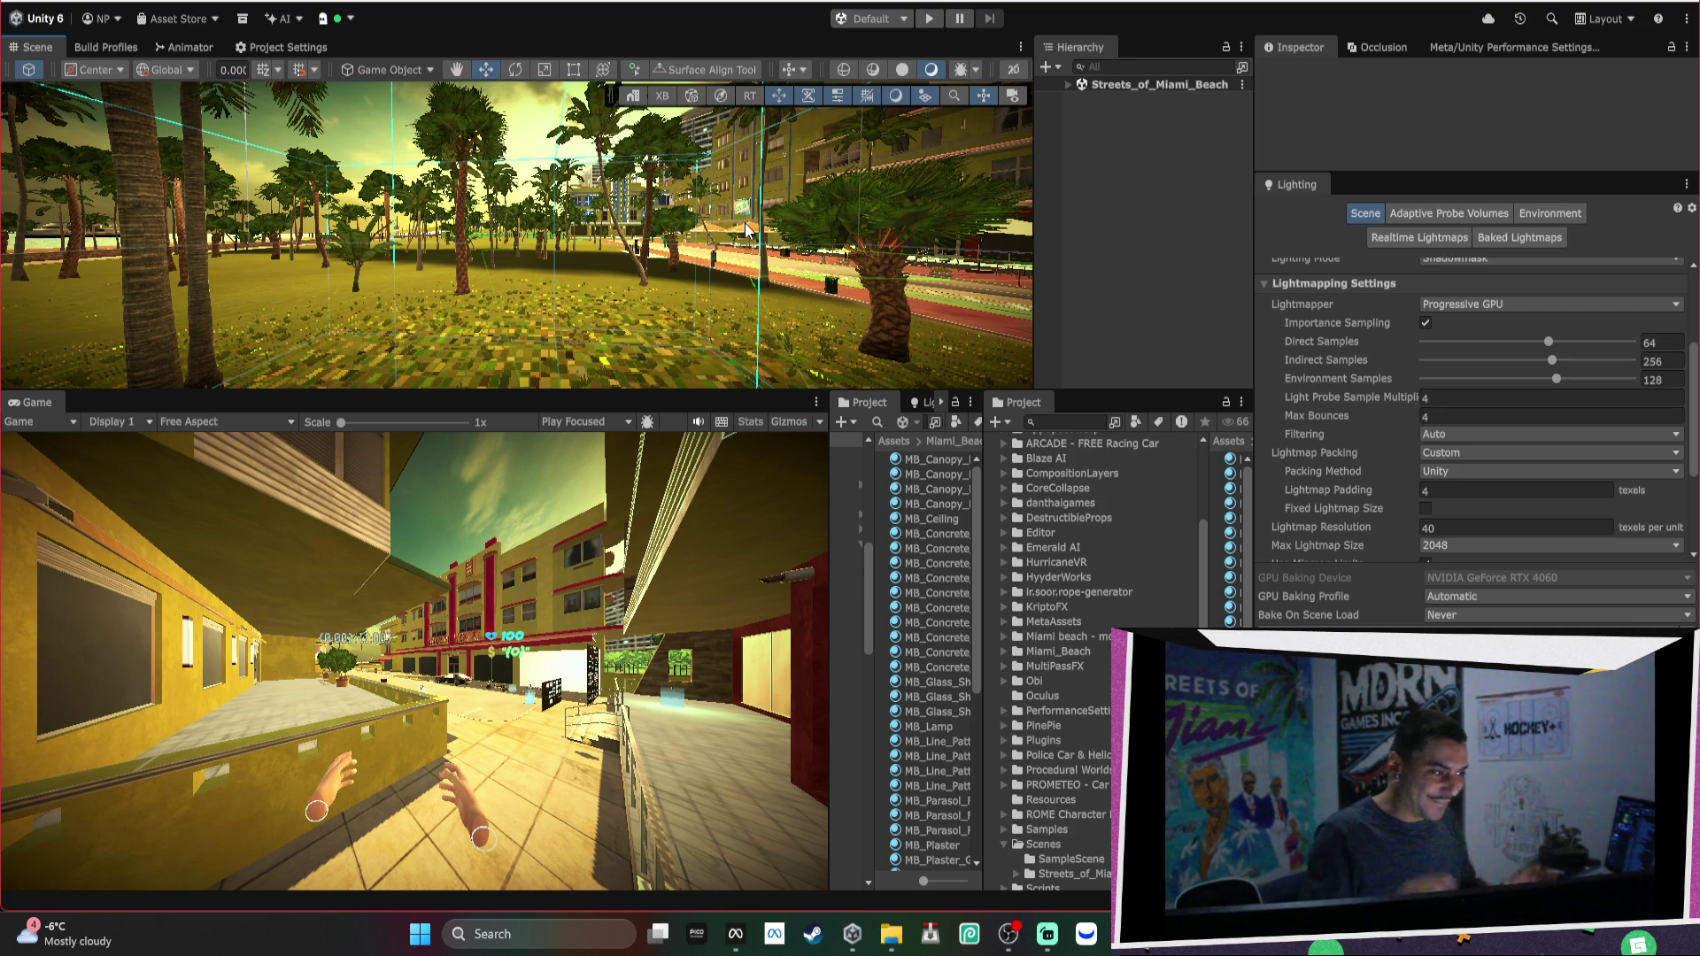
{"action": "mouse_move", "coordinate": [726, 180]}
{"action": "left_mouse_down"}
{"action": "mouse_move", "coordinate": [435, 237]}
{"action": "mouse_move", "coordinate": [503, 235]}
{"action": "mouse_move", "coordinate": [390, 214]}
{"action": "left_mouse_up"}
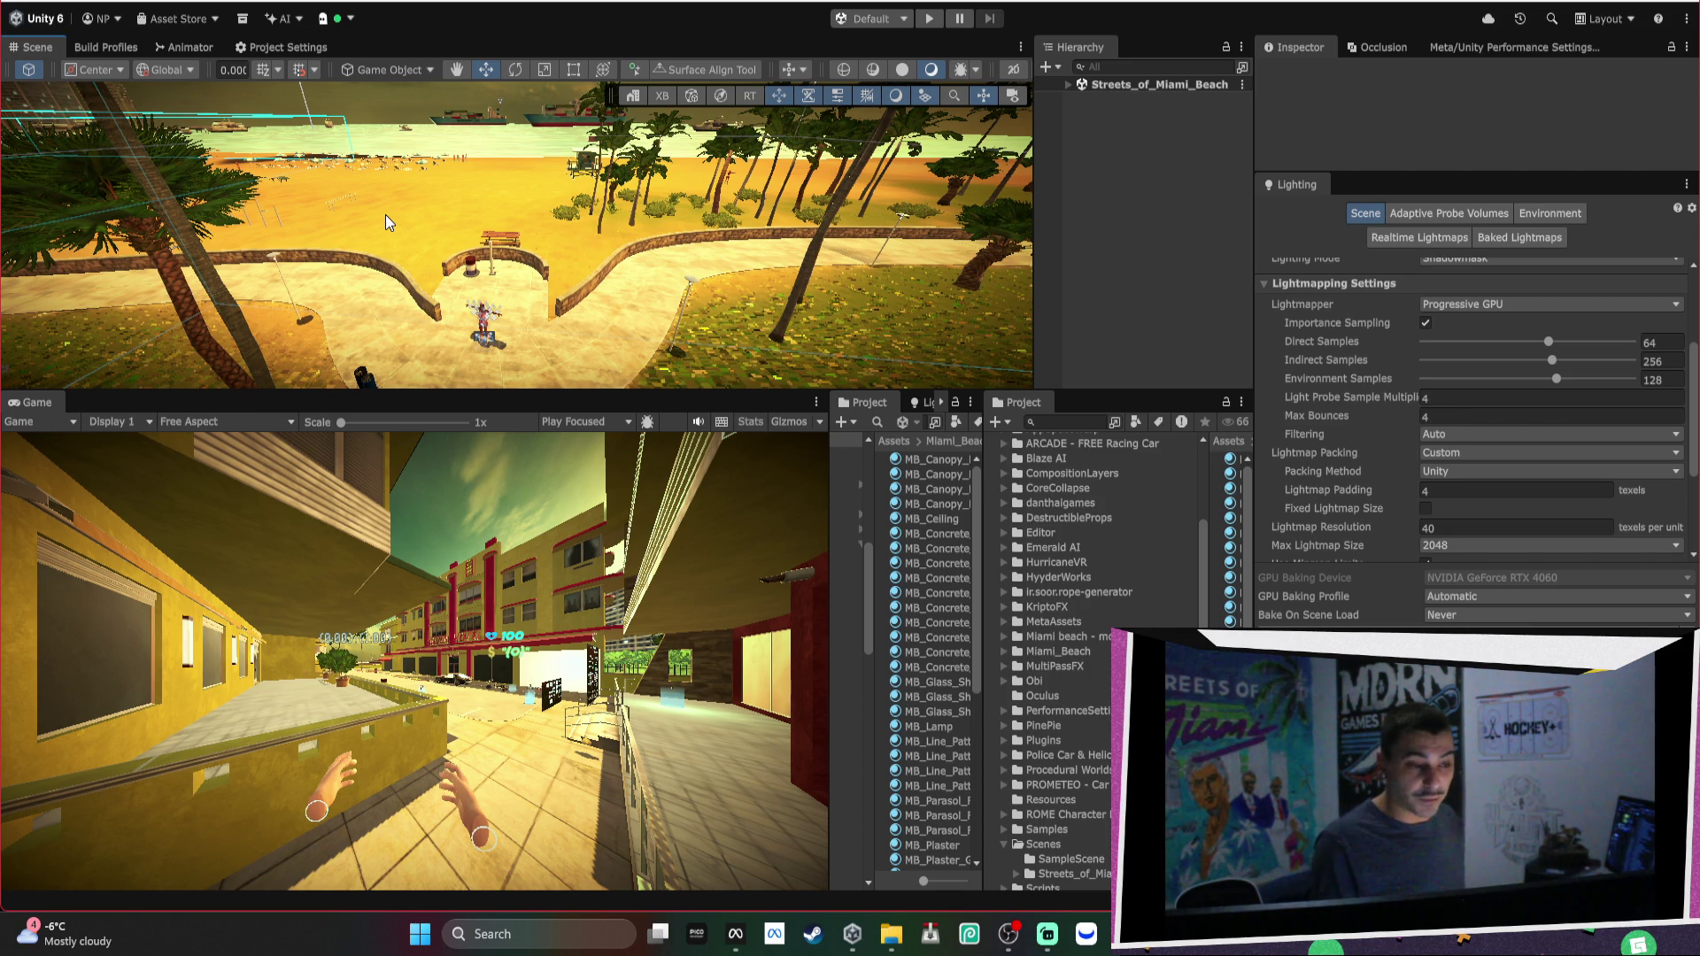
{"action": "mouse_move", "coordinate": [386, 215]}
{"action": "left_mouse_down"}
{"action": "mouse_move", "coordinate": [403, 185]}
{"action": "mouse_move", "coordinate": [650, 295]}
{"action": "left_mouse_up"}
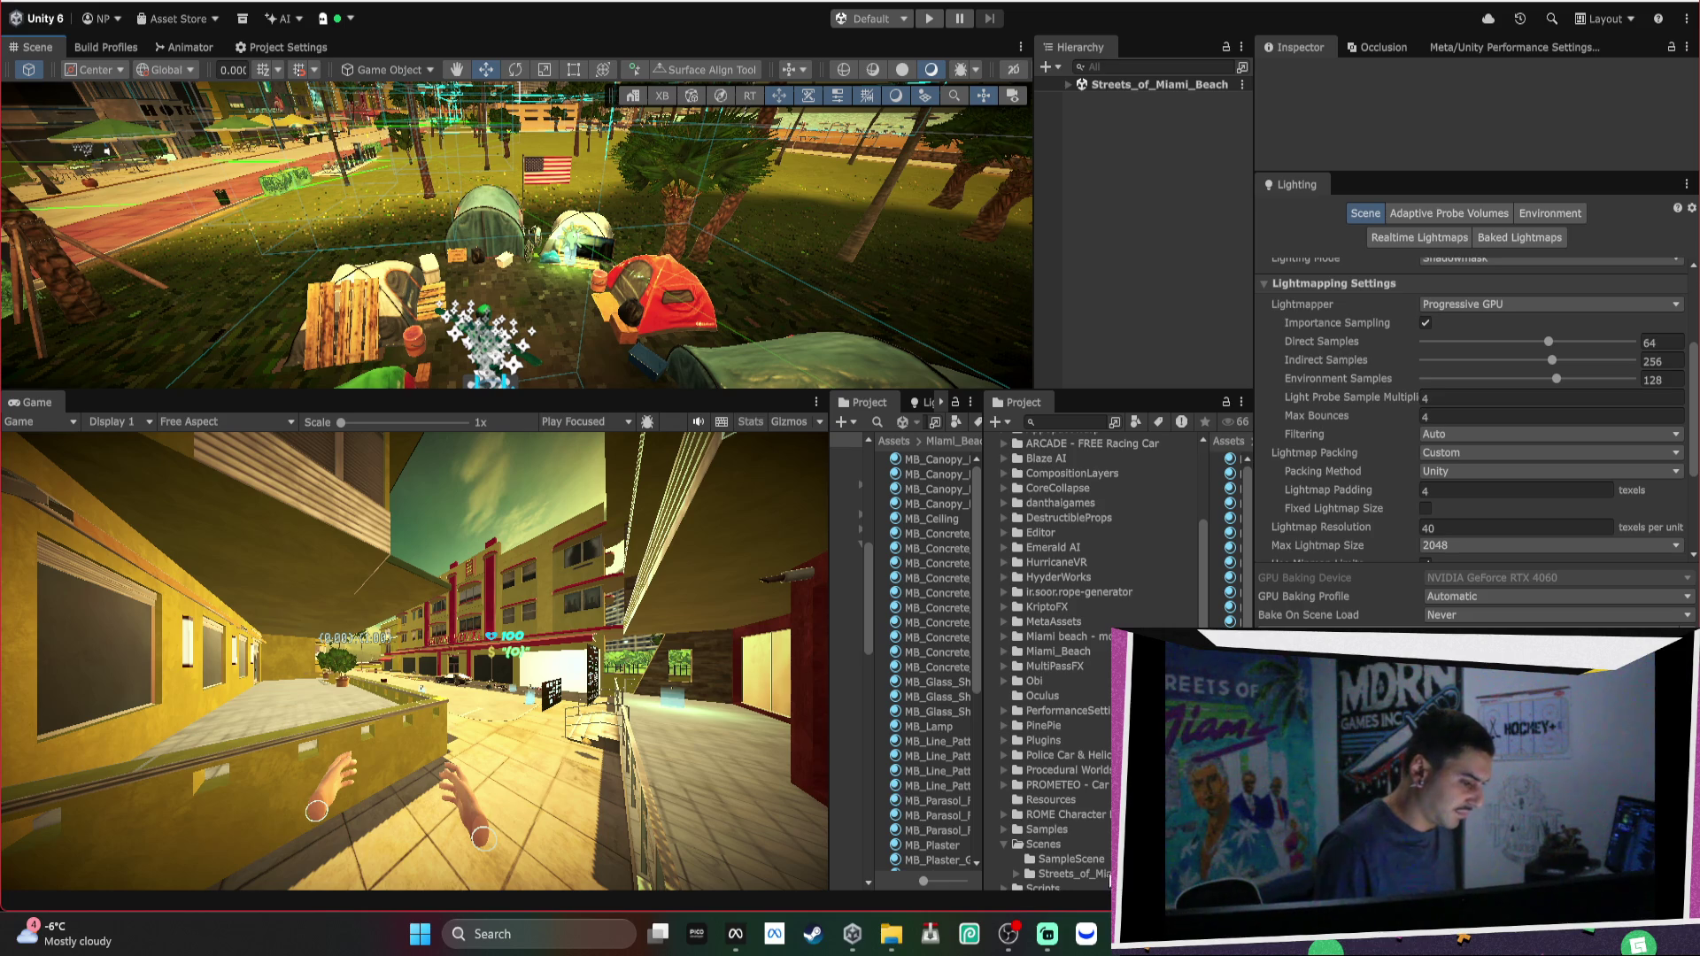
{"action": "left_click", "coordinate": [735, 934]}
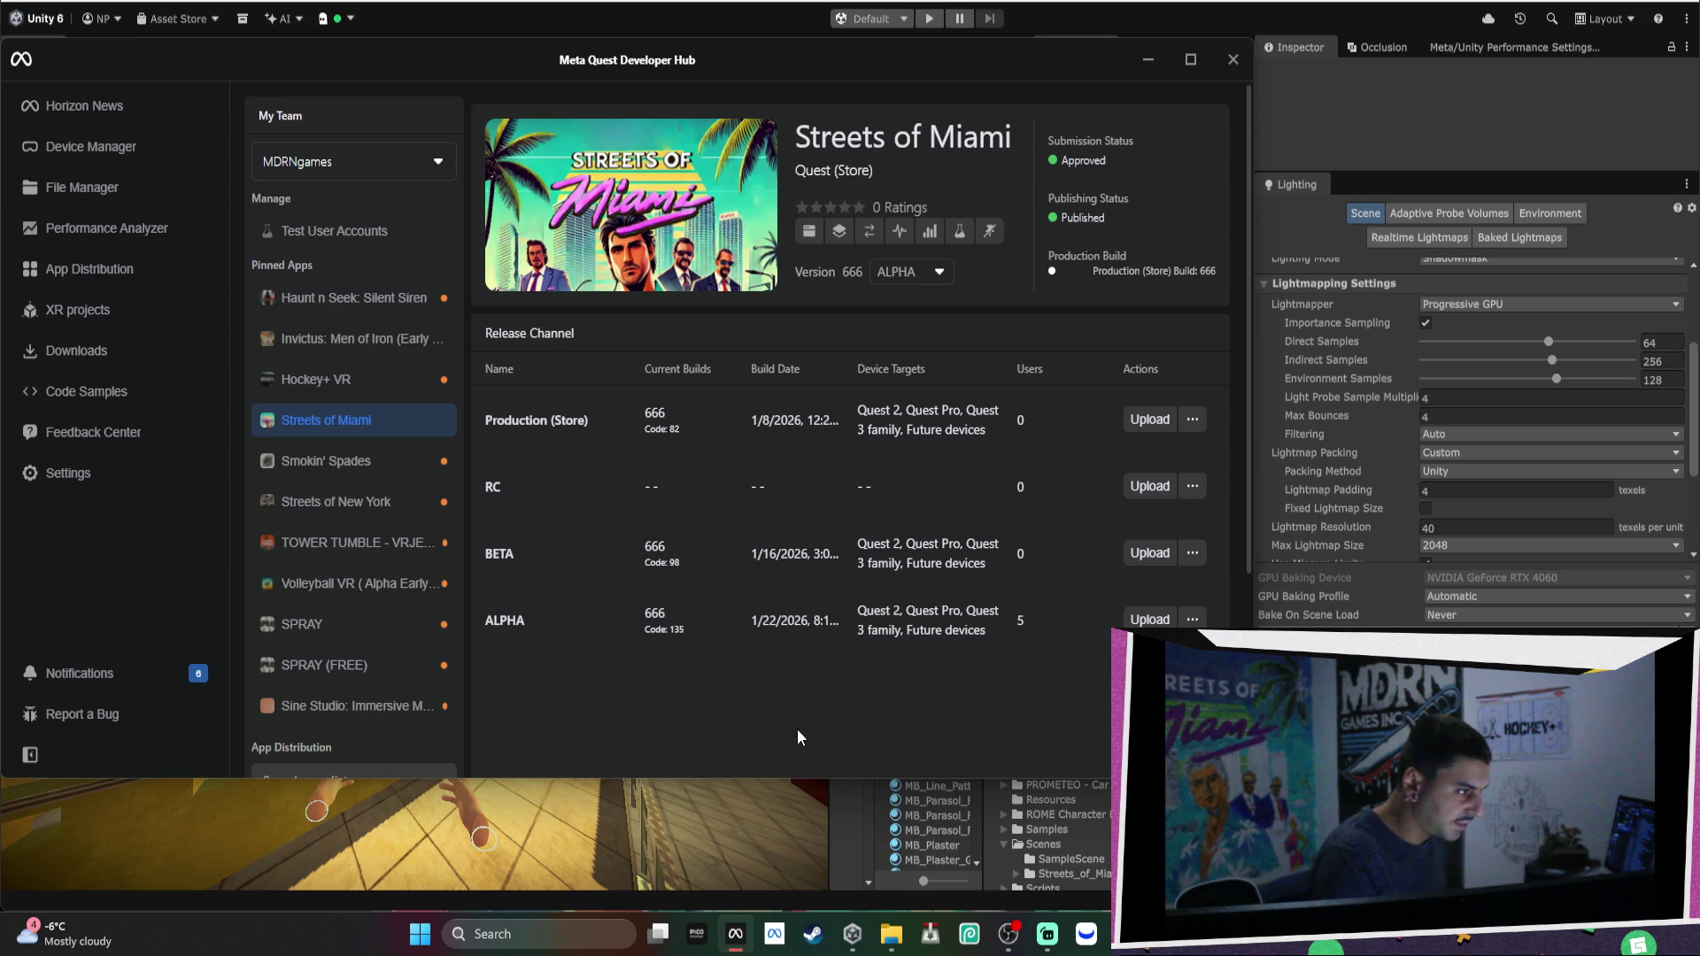
Select the MB_Darvizon_Hotel_LOD0 wall mesh, orbit along its street facade, then restore the Trello board.
{"action": "left_click", "coordinate": [1234, 59]}
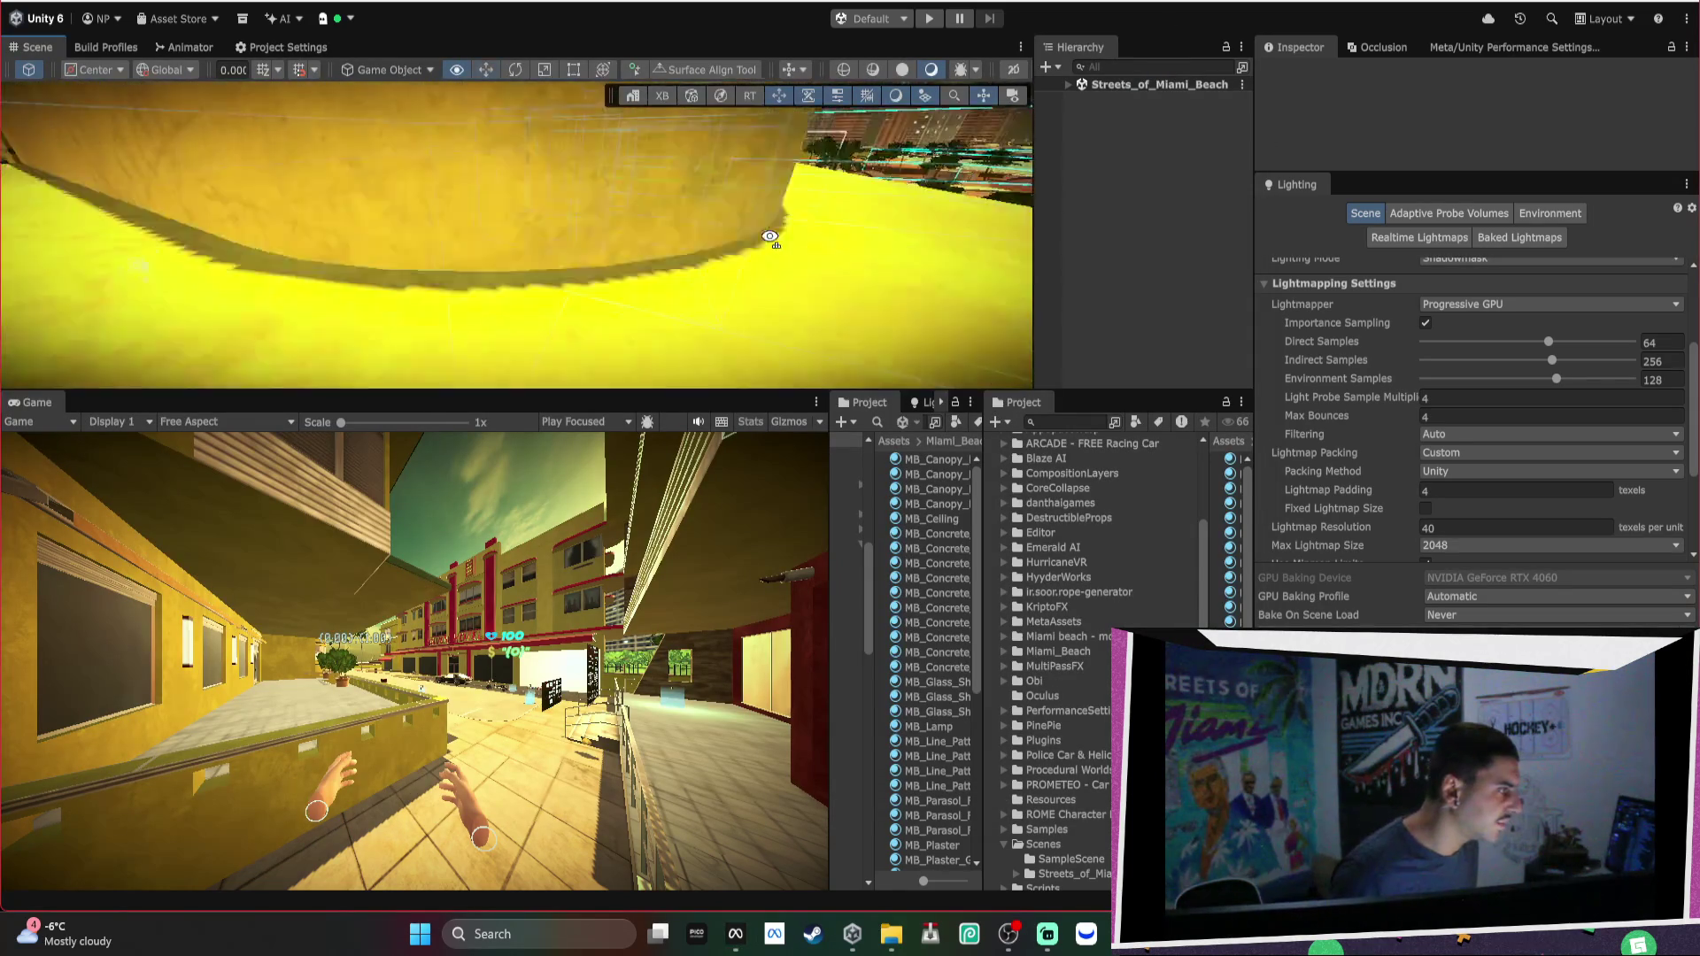
{"action": "left_click", "coordinate": [565, 169]}
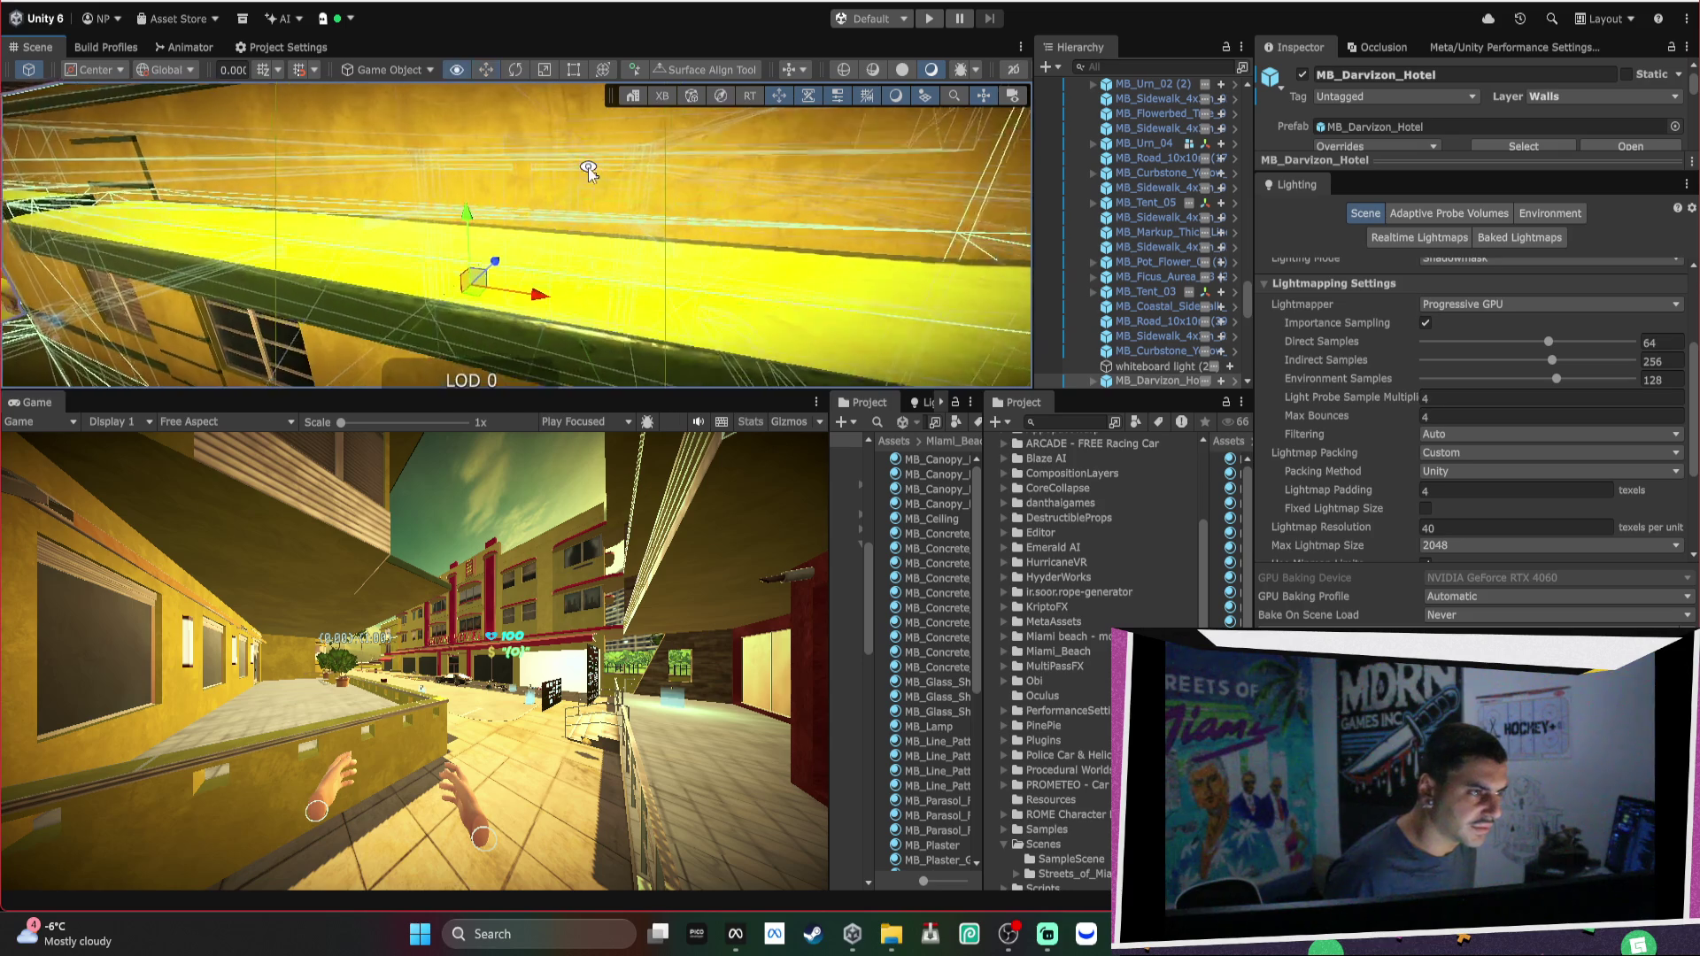
{"action": "key", "text": "e"}
{"action": "left_click", "coordinate": [618, 205]}
{"action": "mouse_move", "coordinate": [618, 206]}
{"action": "left_mouse_down"}
{"action": "mouse_move", "coordinate": [546, 310]}
{"action": "mouse_move", "coordinate": [459, 257]}
{"action": "mouse_move", "coordinate": [706, 248]}
{"action": "left_mouse_up"}
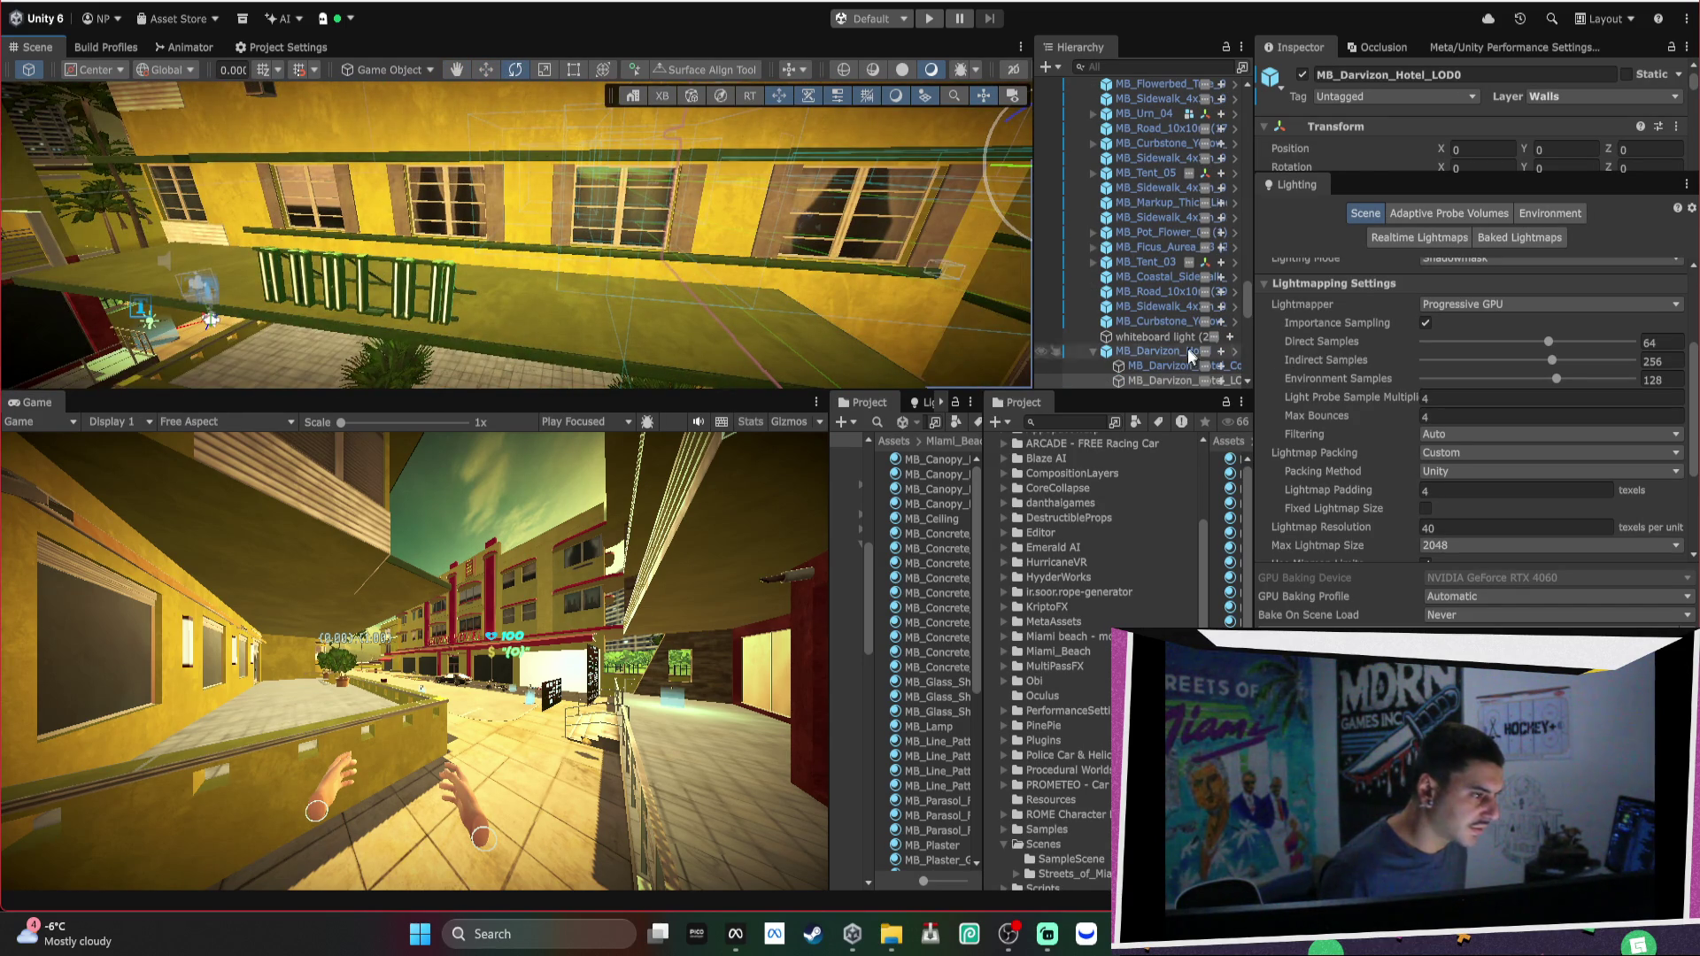
{"action": "mouse_move", "coordinate": [1111, 941]}
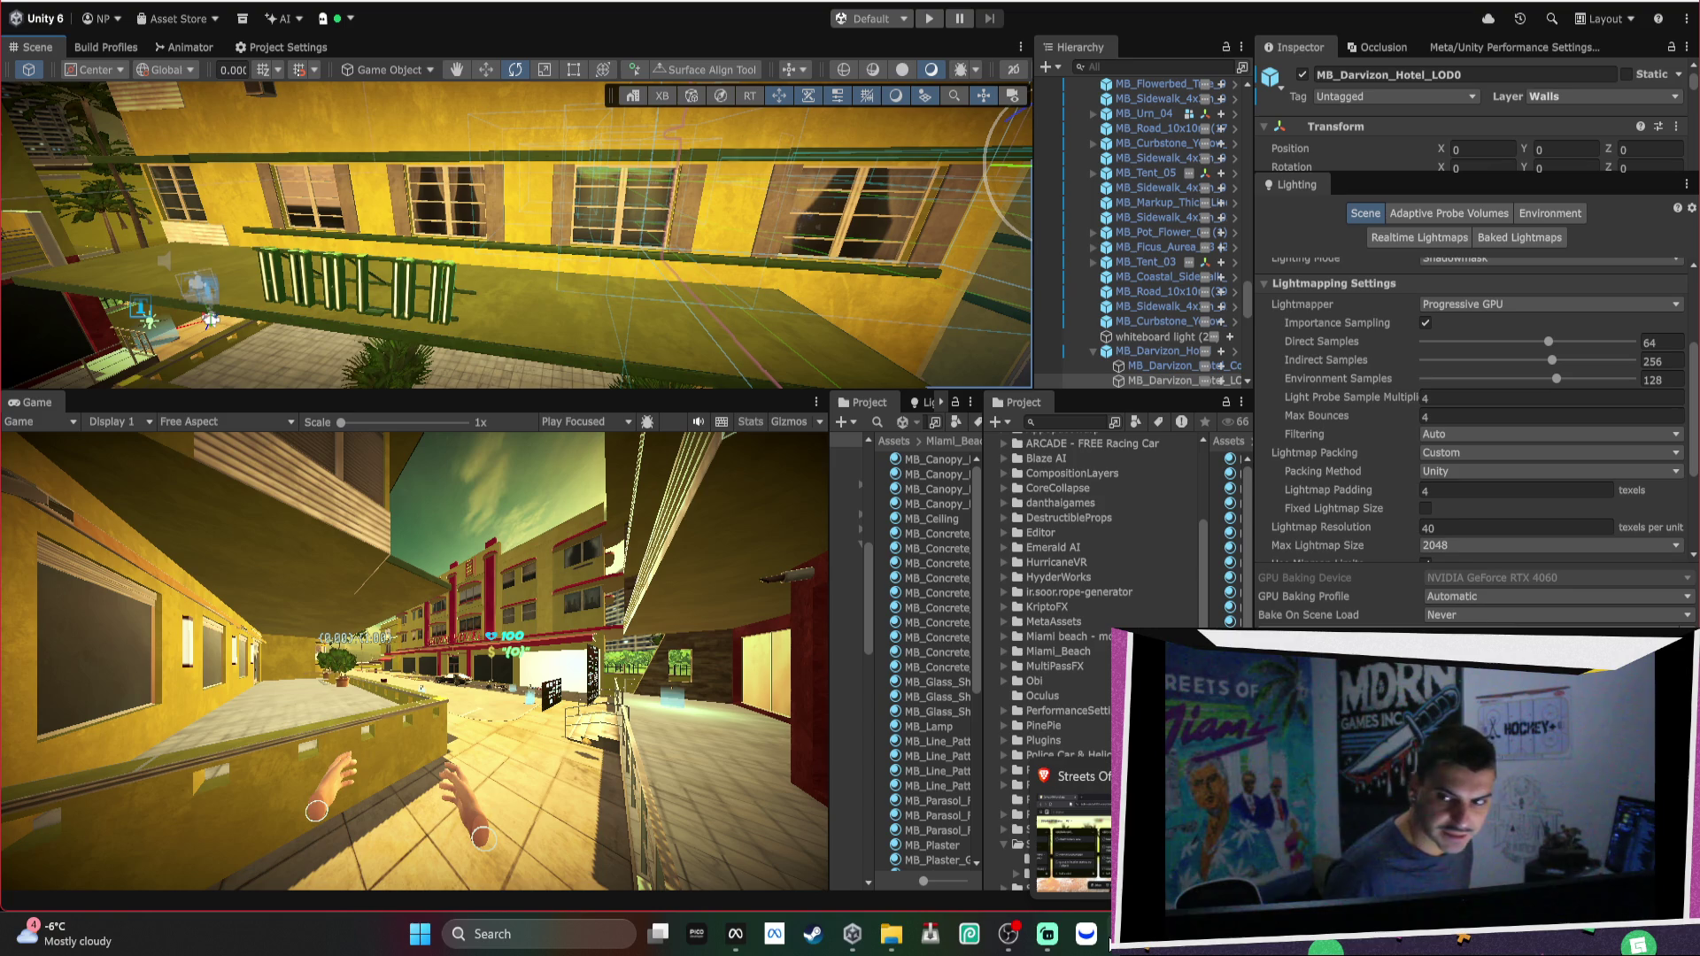
{"action": "left_click", "coordinate": [1074, 833]}
Move the Trello board window up and make it taller, then open YouTube in a new tab.
{"action": "left_click_drag", "start_coordinate": [478, 336], "coordinate": [370, 64]}
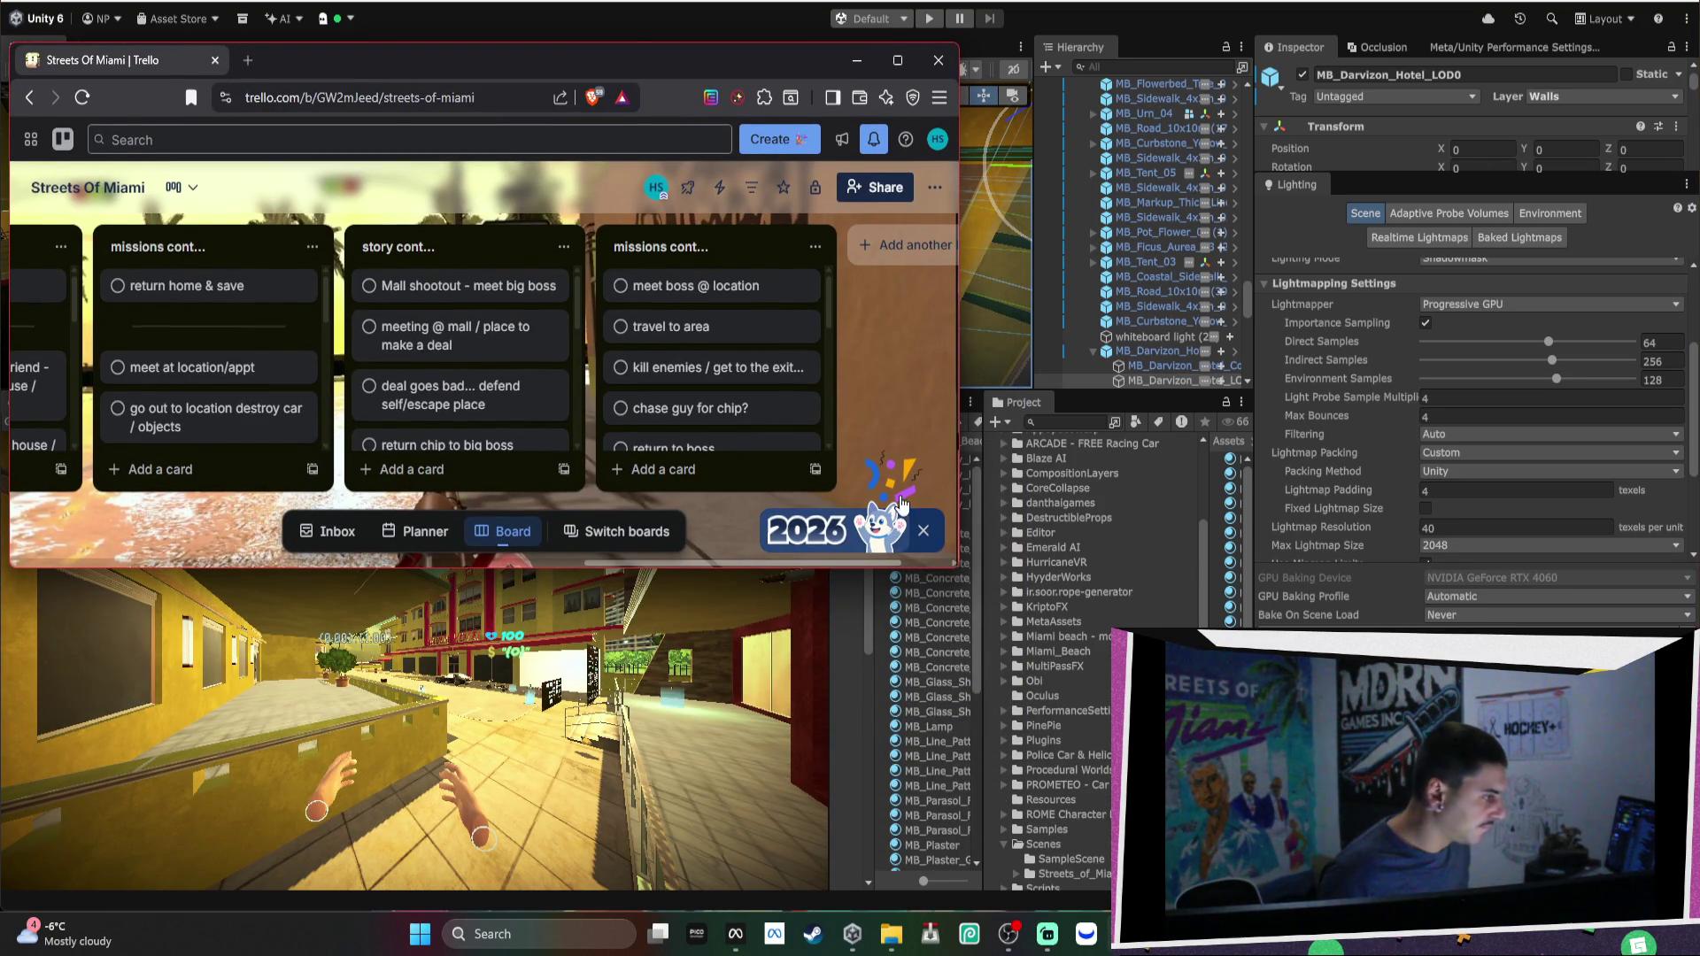
{"action": "mouse_move", "coordinate": [964, 574]}
{"action": "left_mouse_down"}
{"action": "mouse_move", "coordinate": [899, 619]}
{"action": "mouse_move", "coordinate": [902, 719]}
{"action": "left_mouse_up"}
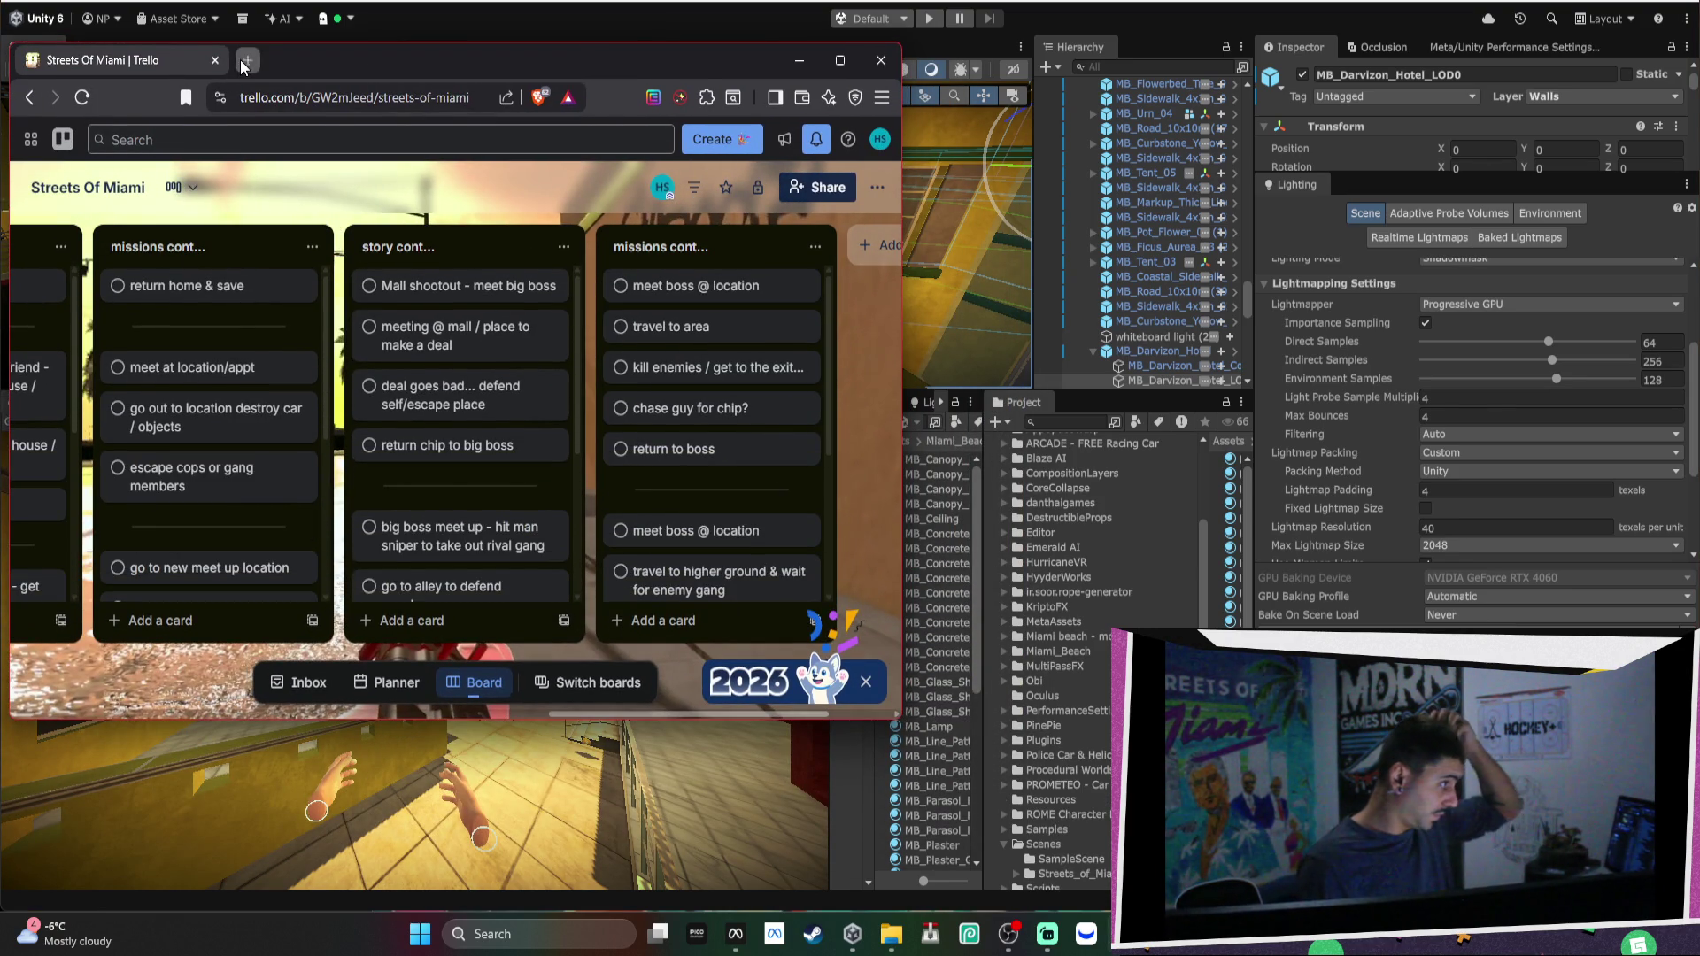
{"action": "left_click", "coordinate": [246, 60]}
{"action": "left_click", "coordinate": [353, 200]}
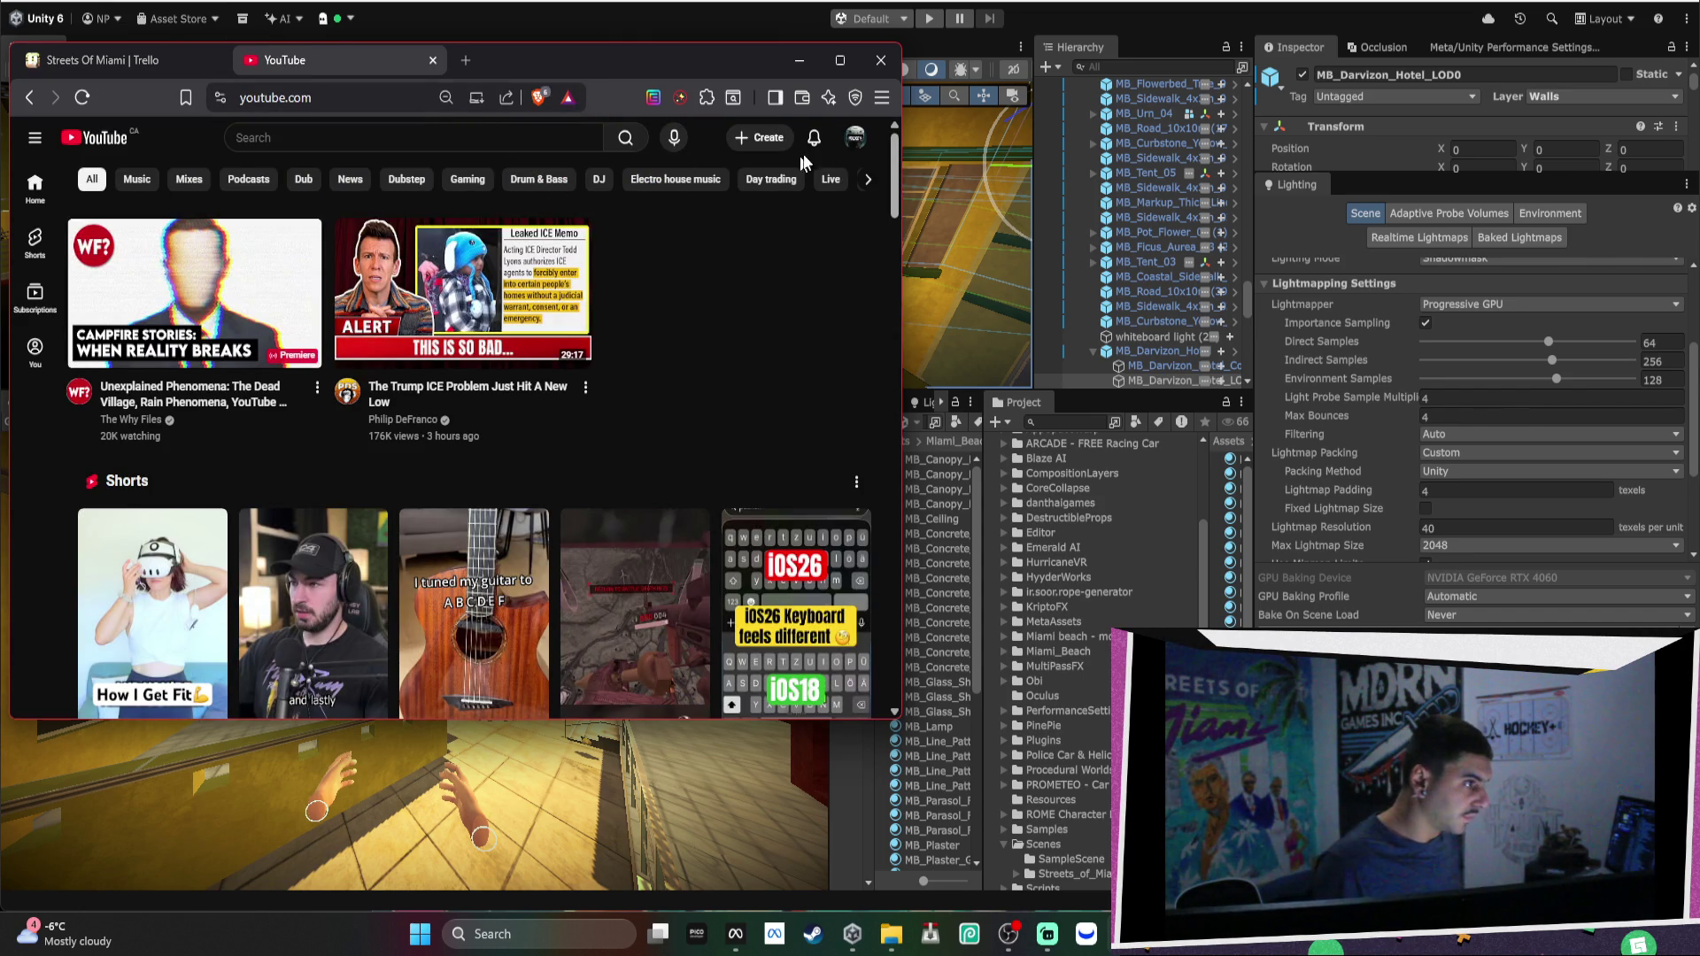
Check the signed-in YouTube account, then load horizon.meta.com/casting/ in a new tab.
{"action": "left_click", "coordinate": [857, 140]}
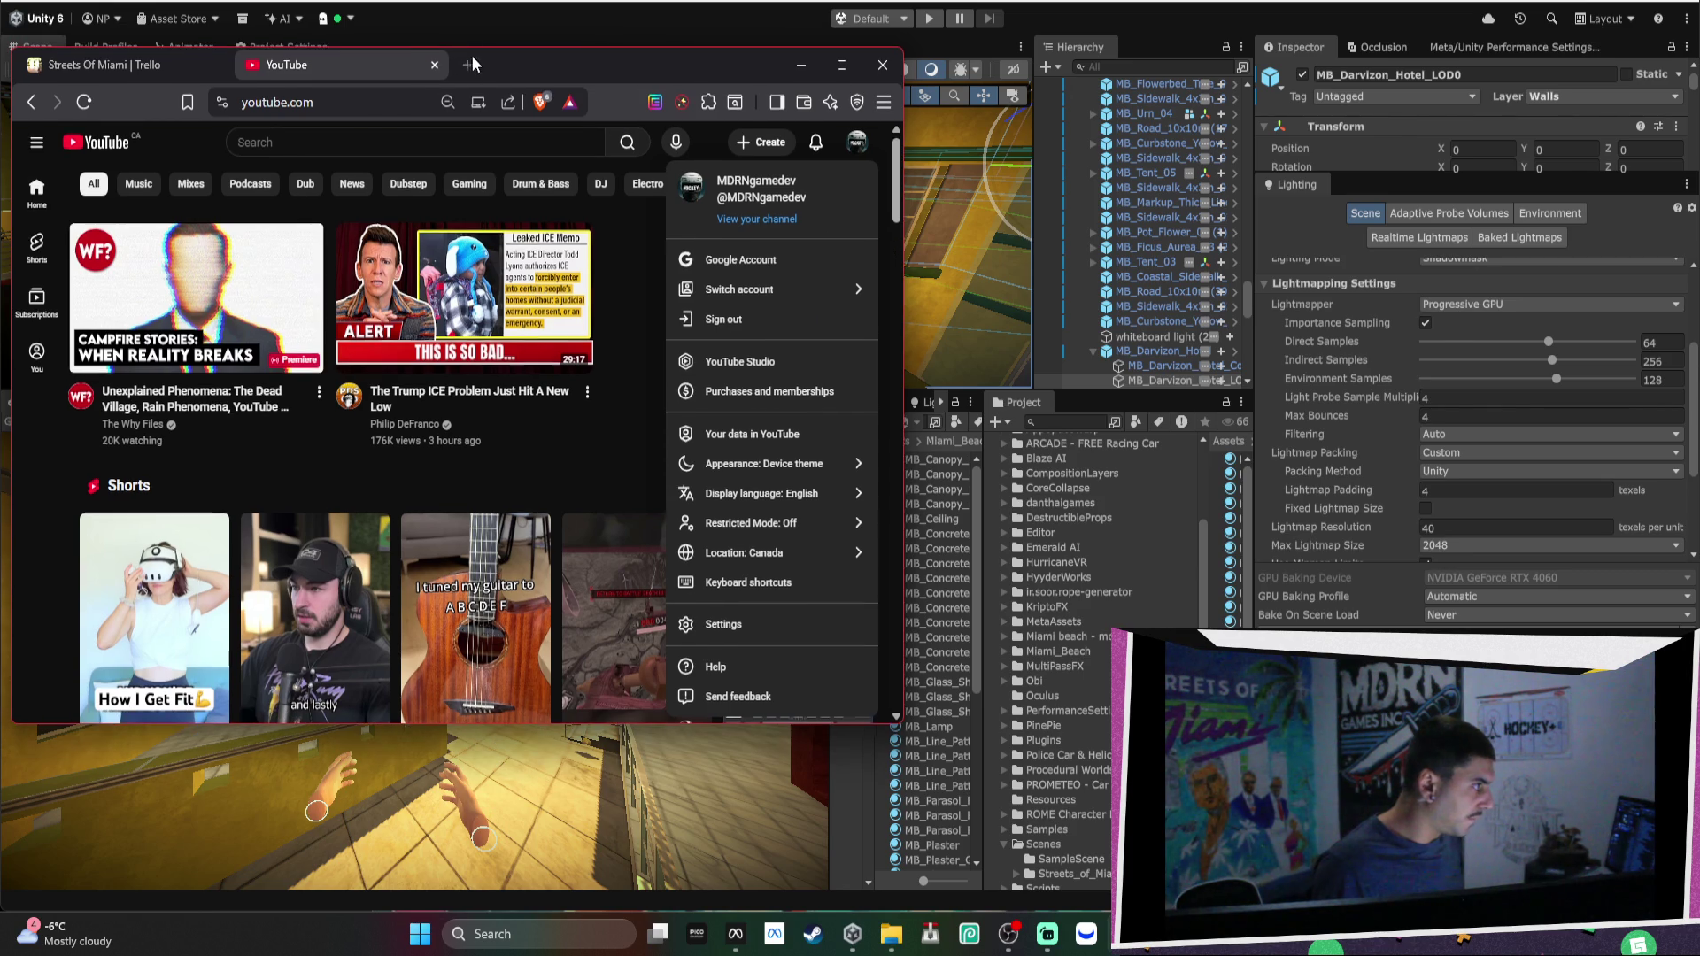
{"action": "left_click", "coordinate": [468, 59]}
{"action": "type", "text": "horizon.meta.com/casting/"}
{"action": "key", "text": "Return"}
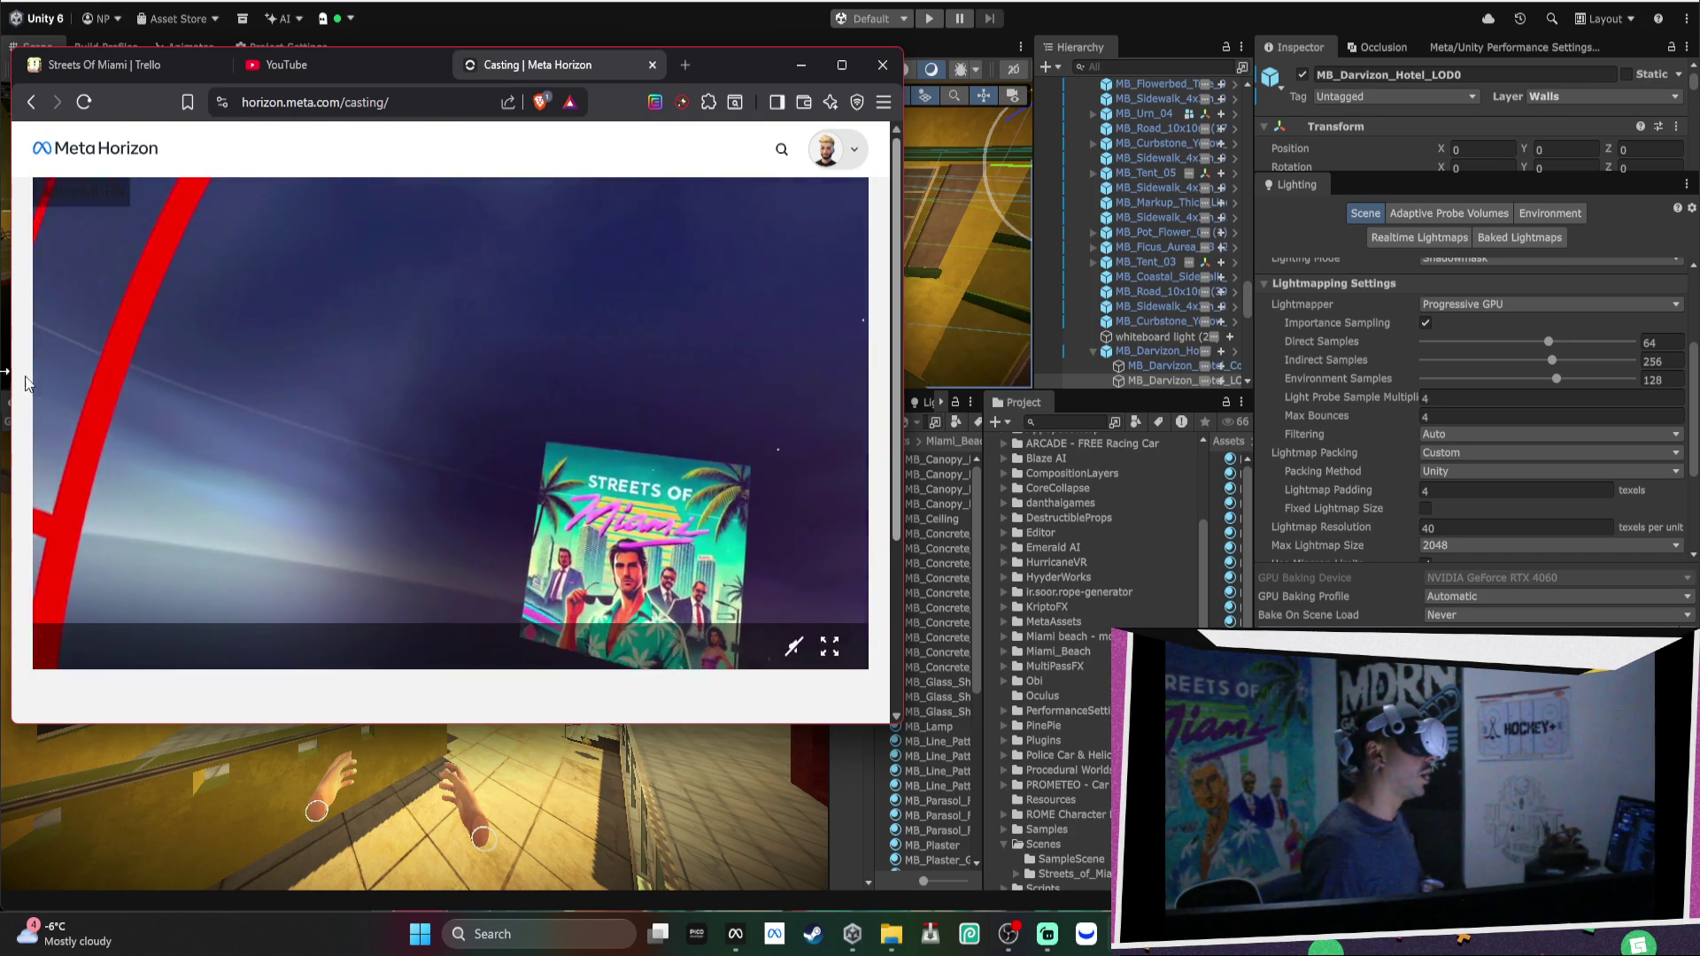
Watch the headset cast full screen until casting stops, then exit full screen and hide the browser.
{"action": "left_click", "coordinate": [827, 646]}
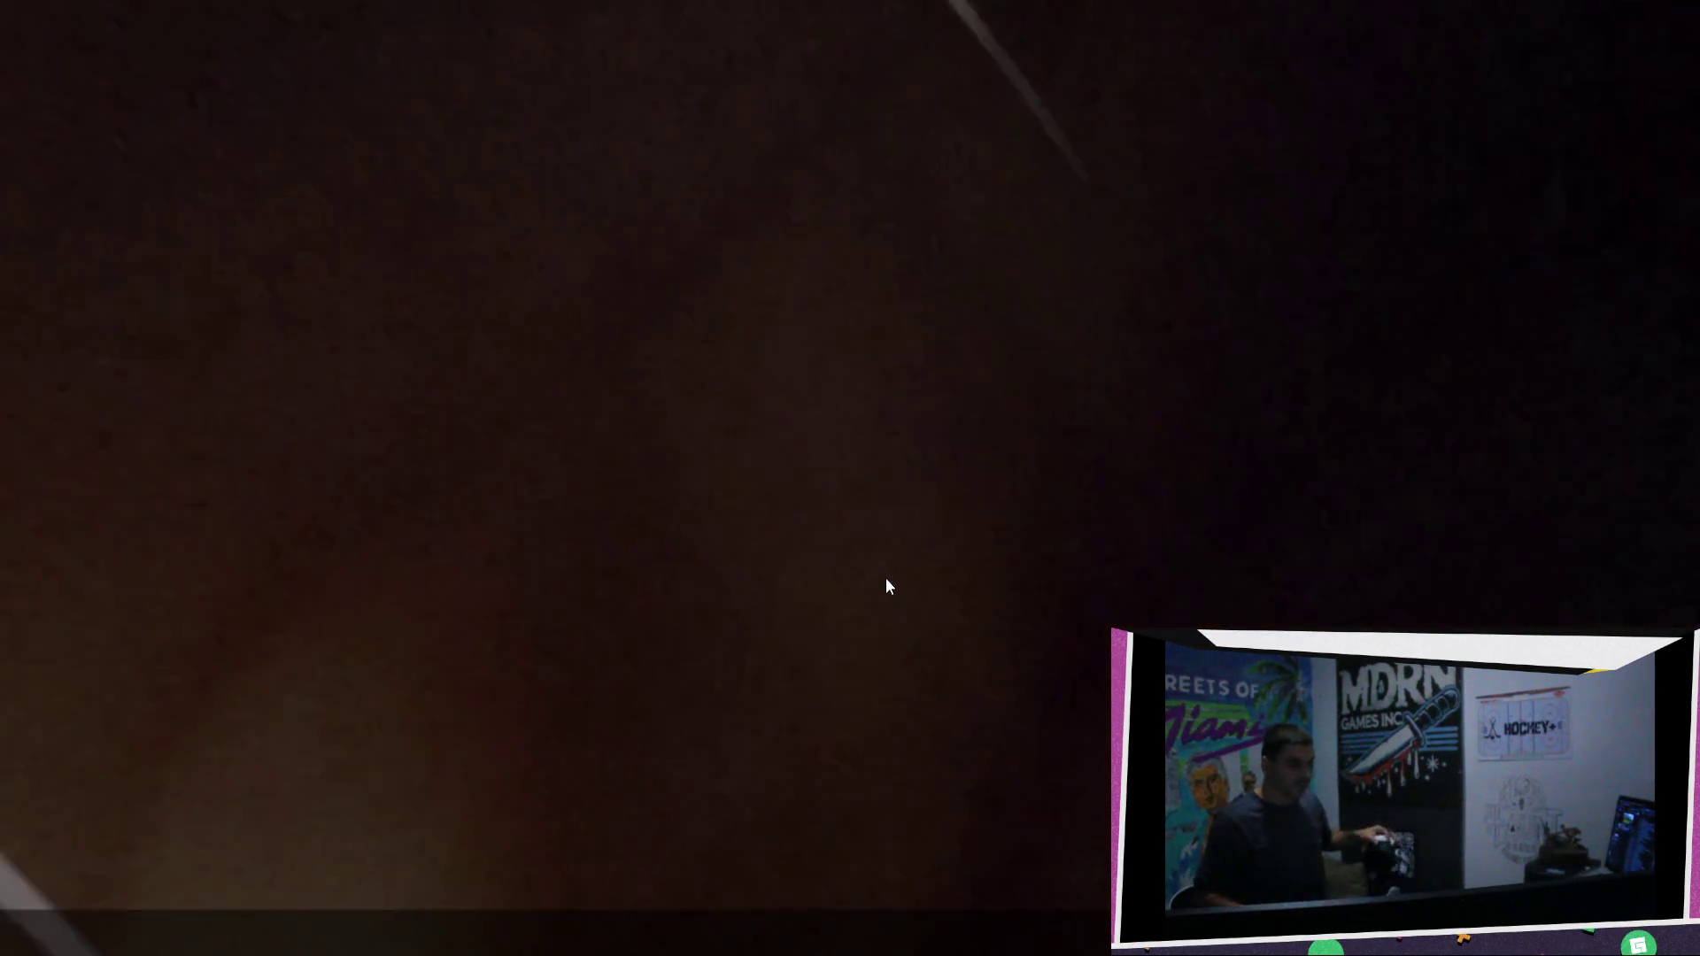
{"action": "key", "text": "Escape"}
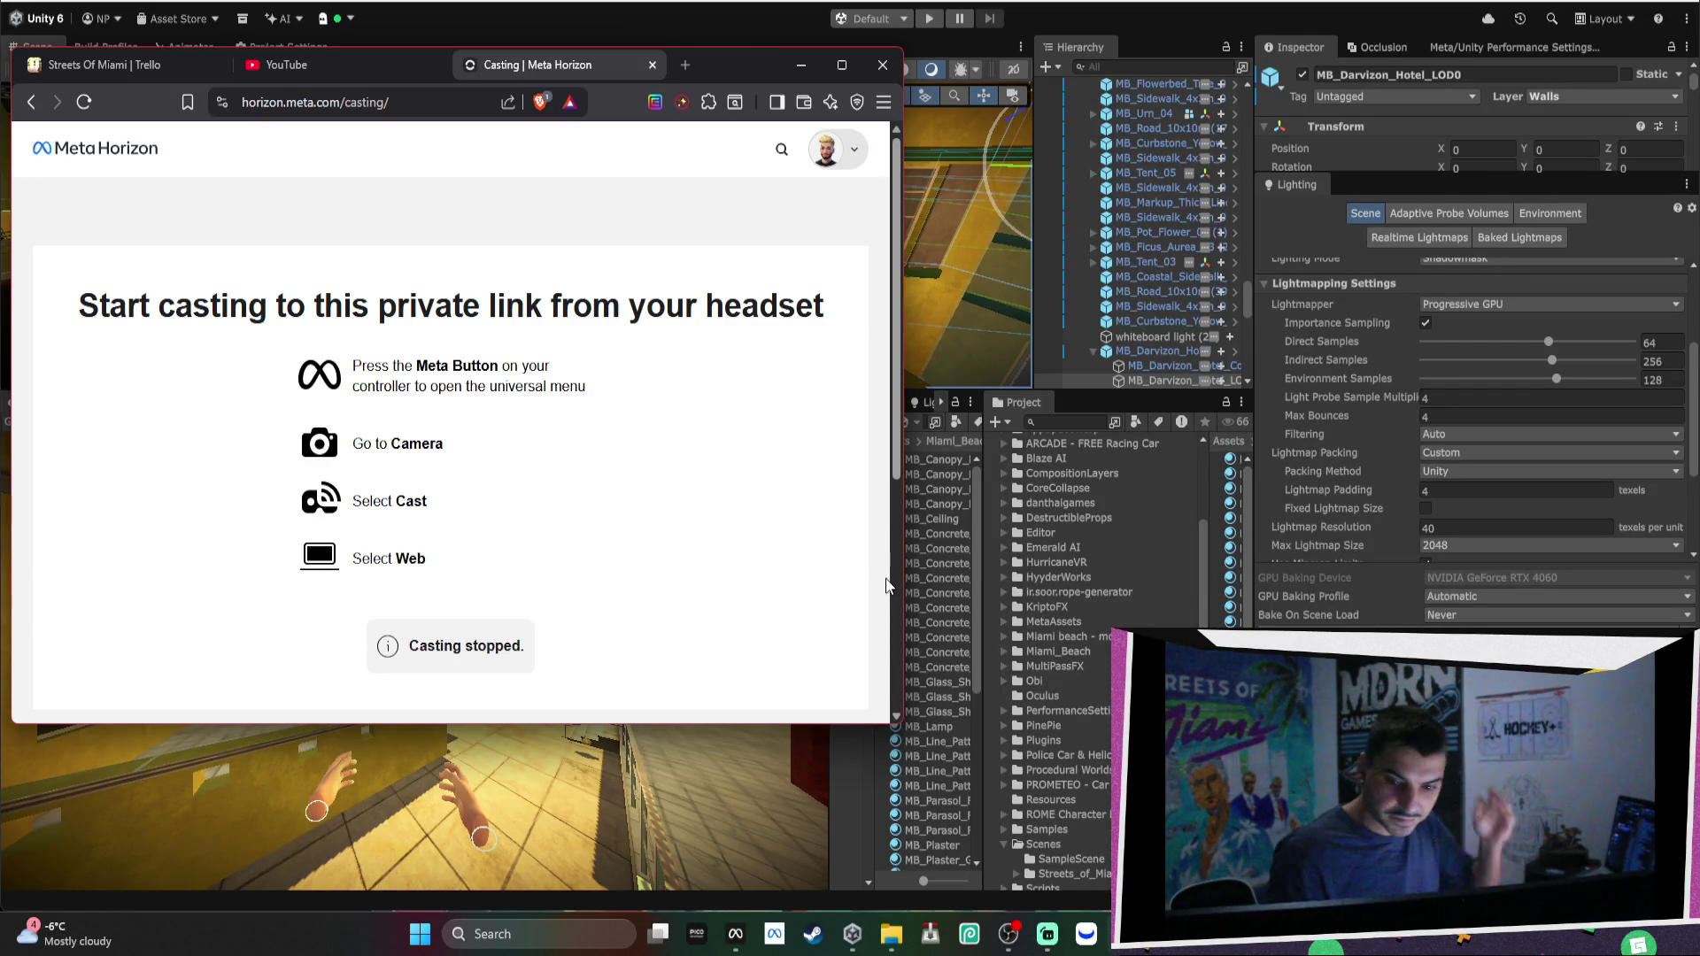
{"action": "left_click", "coordinate": [802, 76]}
Run Cleanup Duplicate Cone Lines, deleting 5350 ConeLine objects from 10 spray cans, and close the tool.
{"action": "mouse_move", "coordinate": [779, 230]}
{"action": "left_mouse_down"}
{"action": "mouse_move", "coordinate": [802, 239]}
{"action": "mouse_move", "coordinate": [754, 229]}
{"action": "left_mouse_up"}
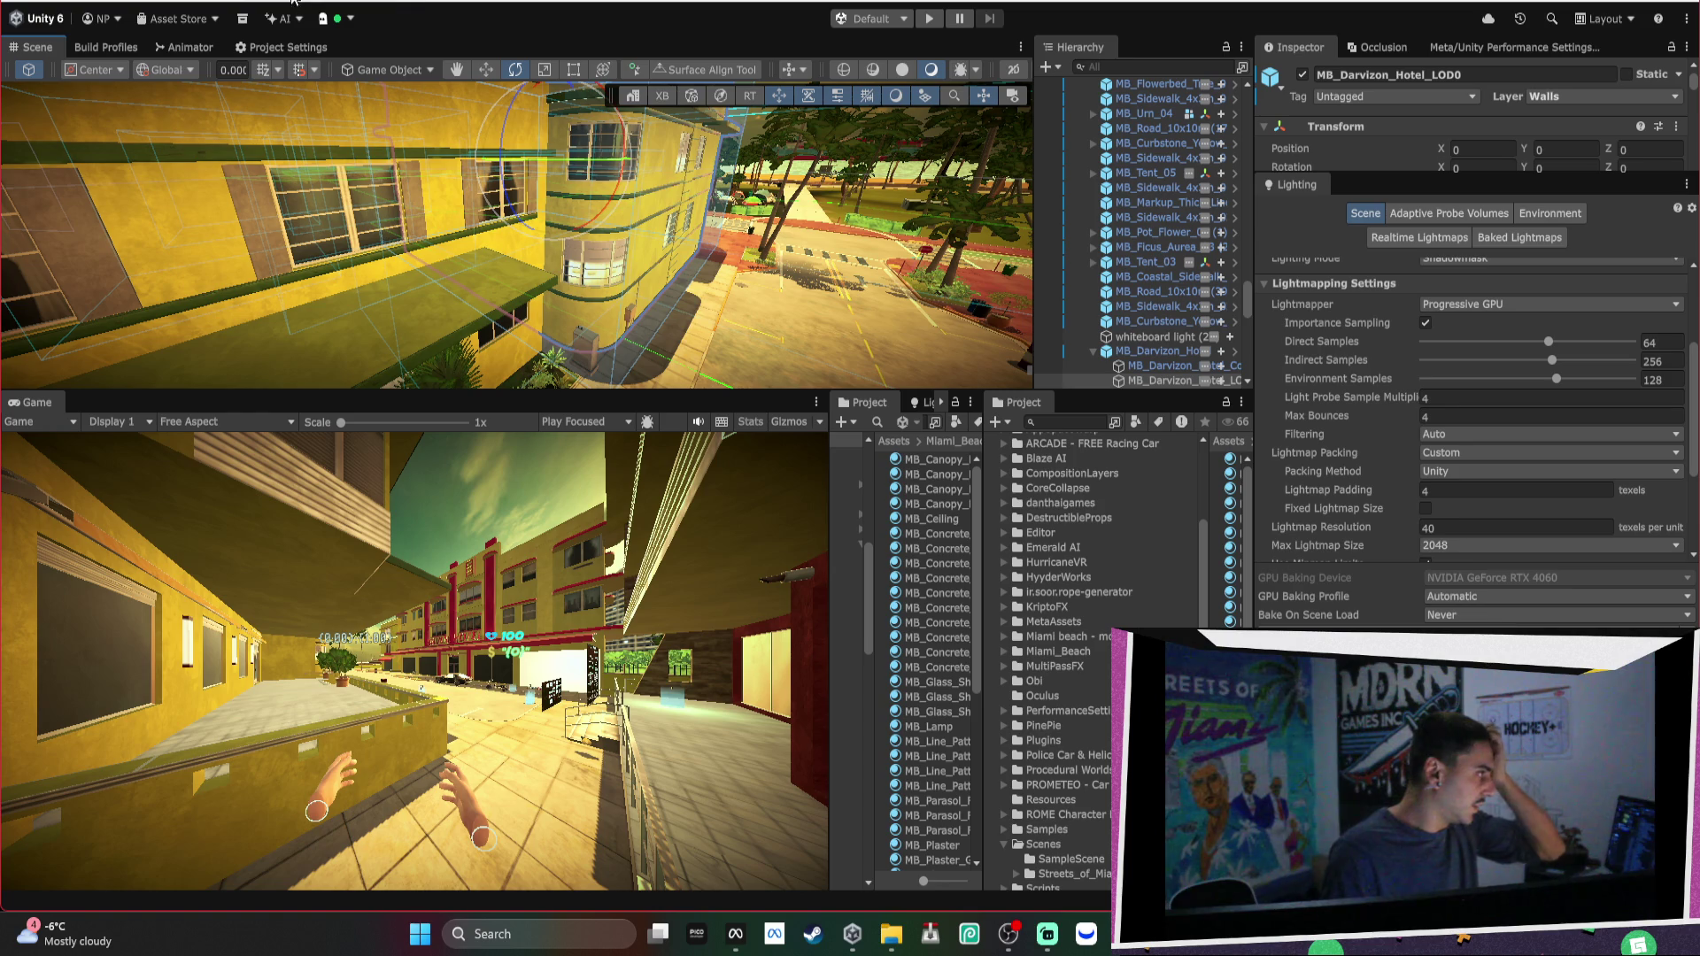
{"action": "left_click", "coordinate": [416, 3]}
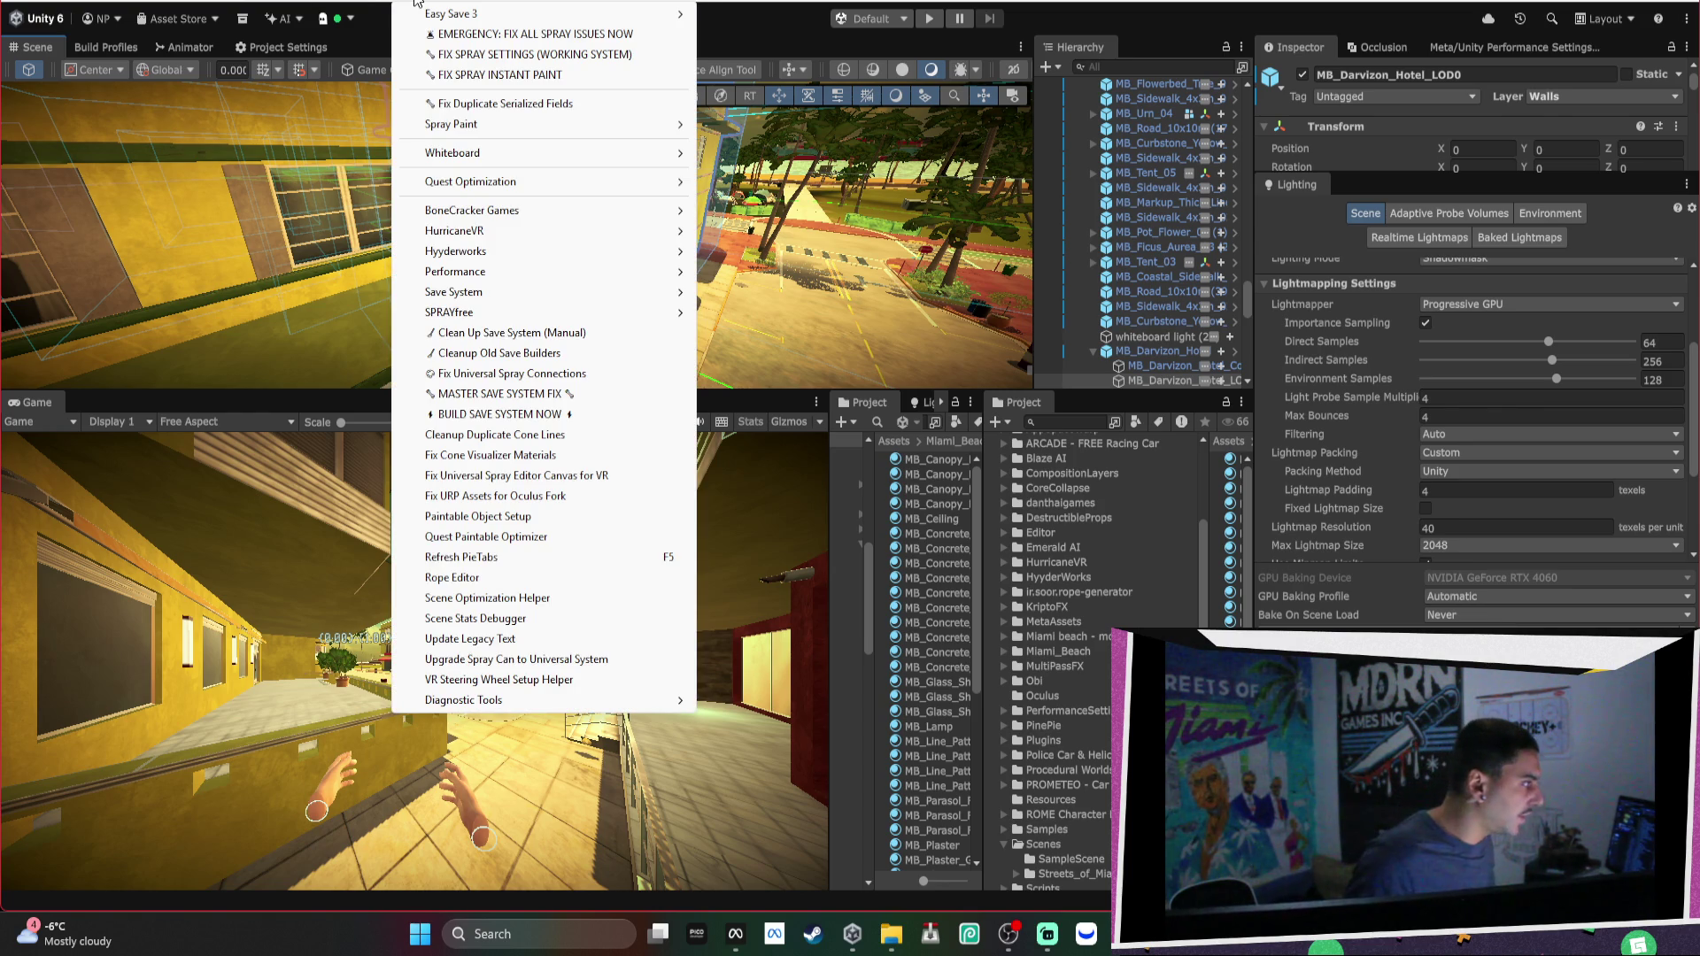
{"action": "mouse_move", "coordinate": [495, 180]}
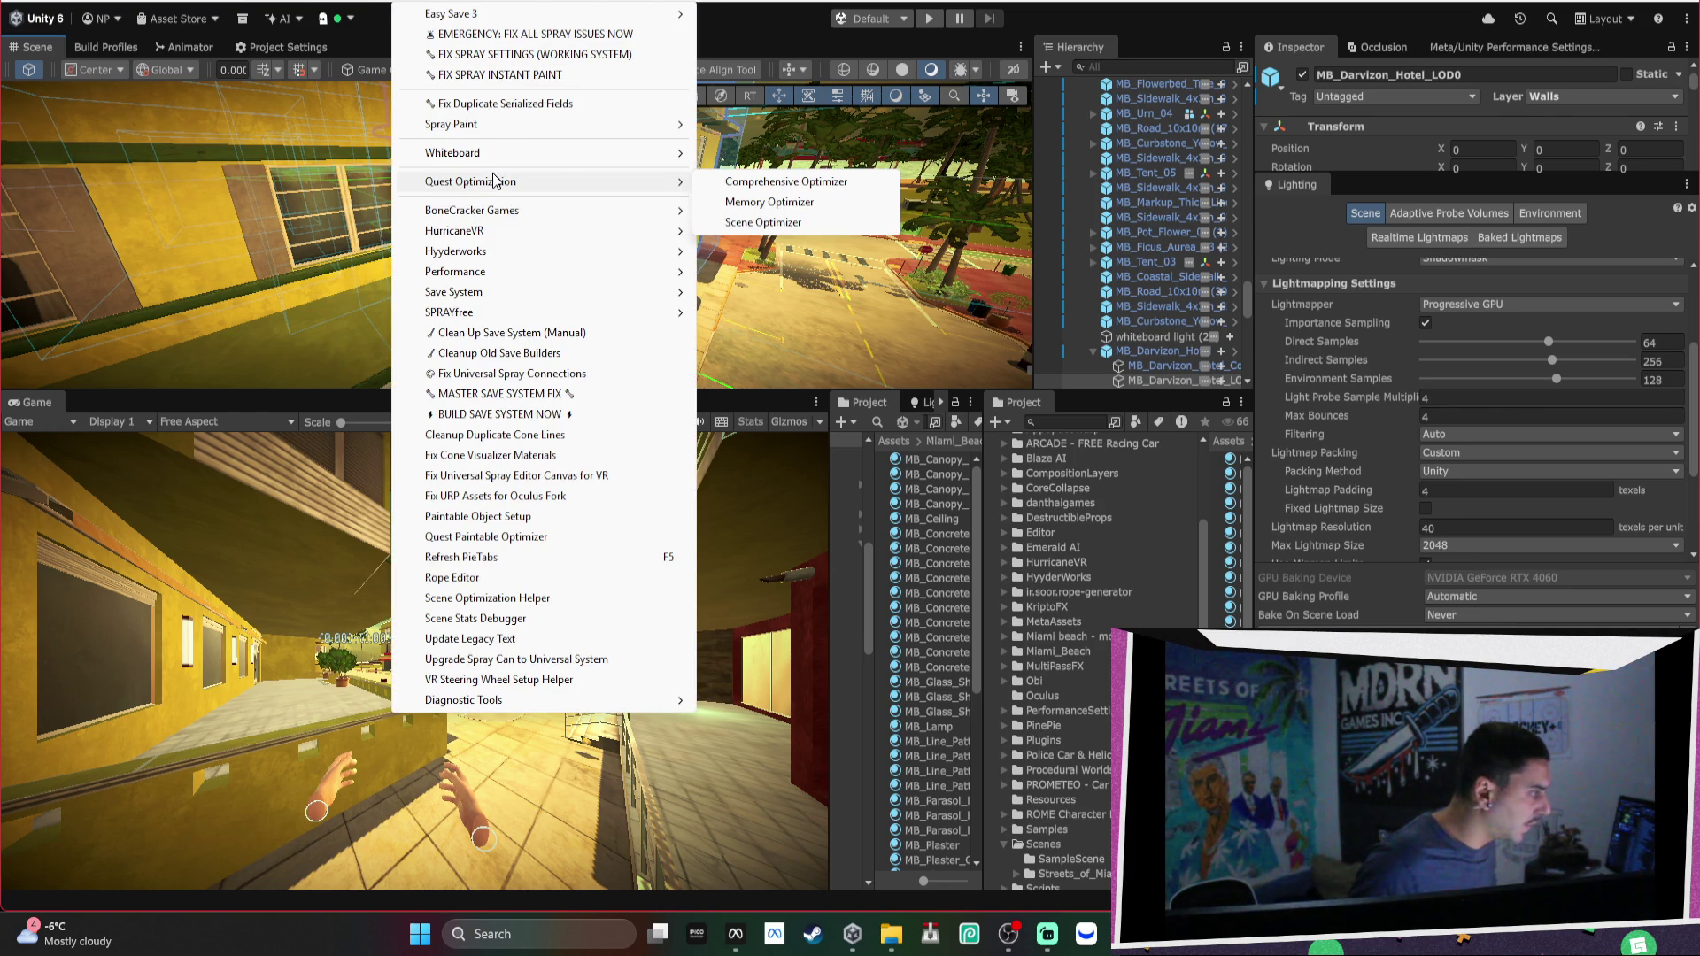
{"action": "mouse_move", "coordinate": [511, 310]}
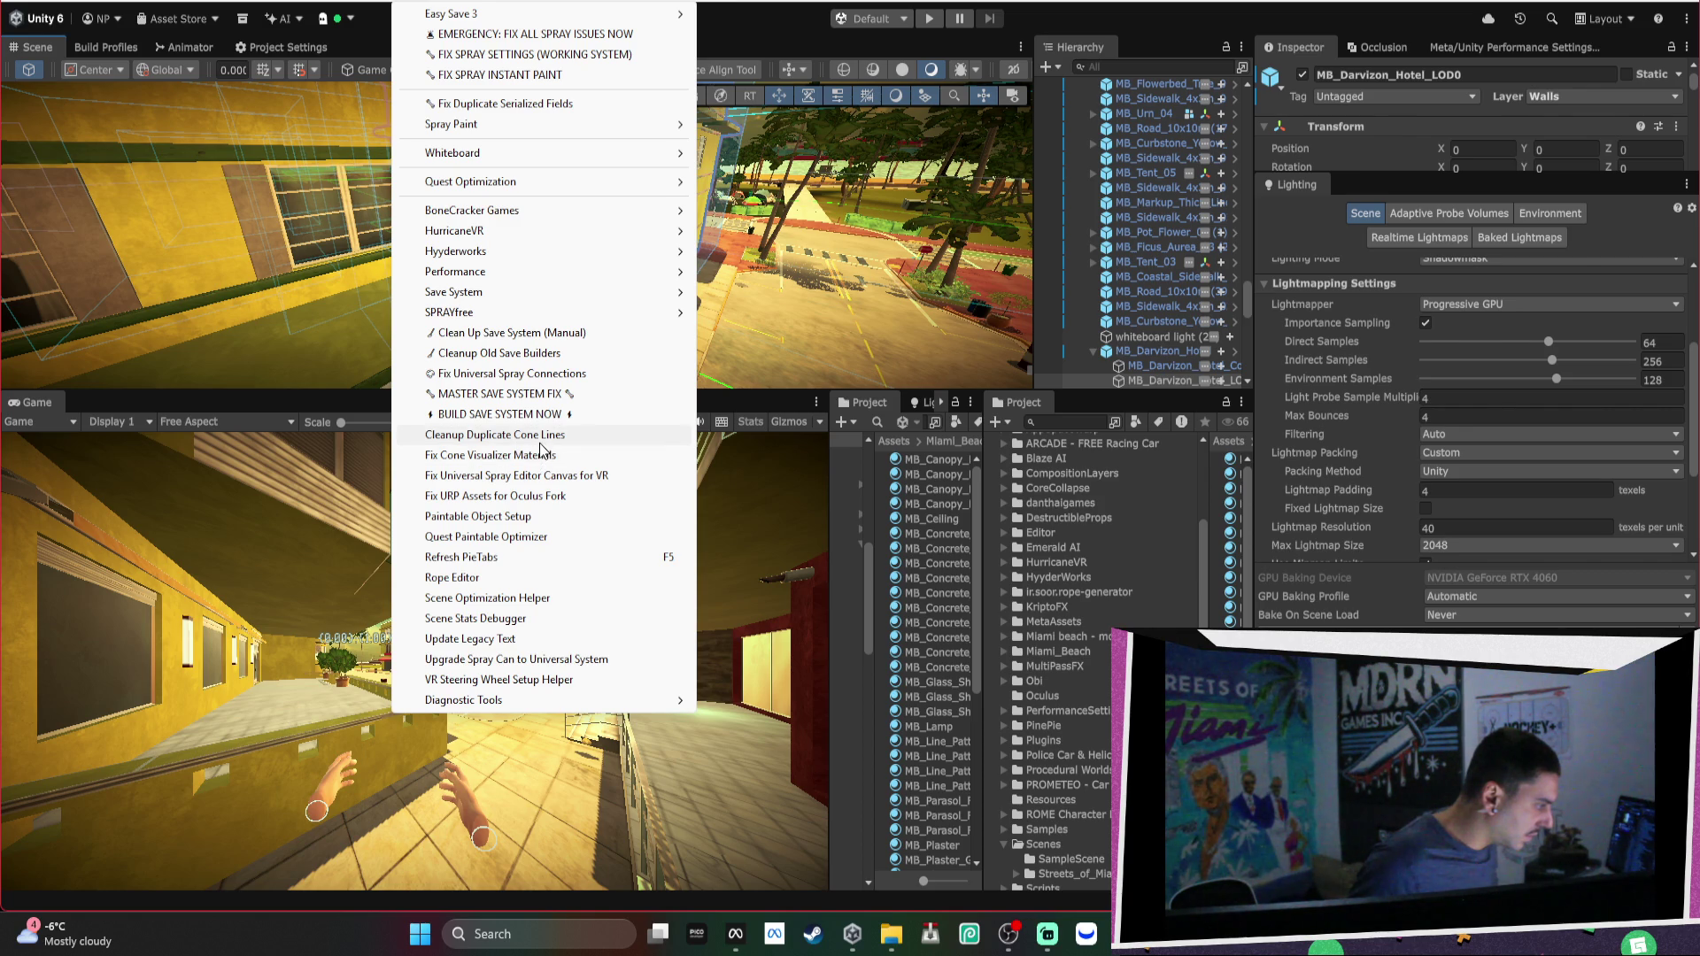
{"action": "left_click", "coordinate": [533, 435]}
{"action": "left_click", "coordinate": [723, 484]}
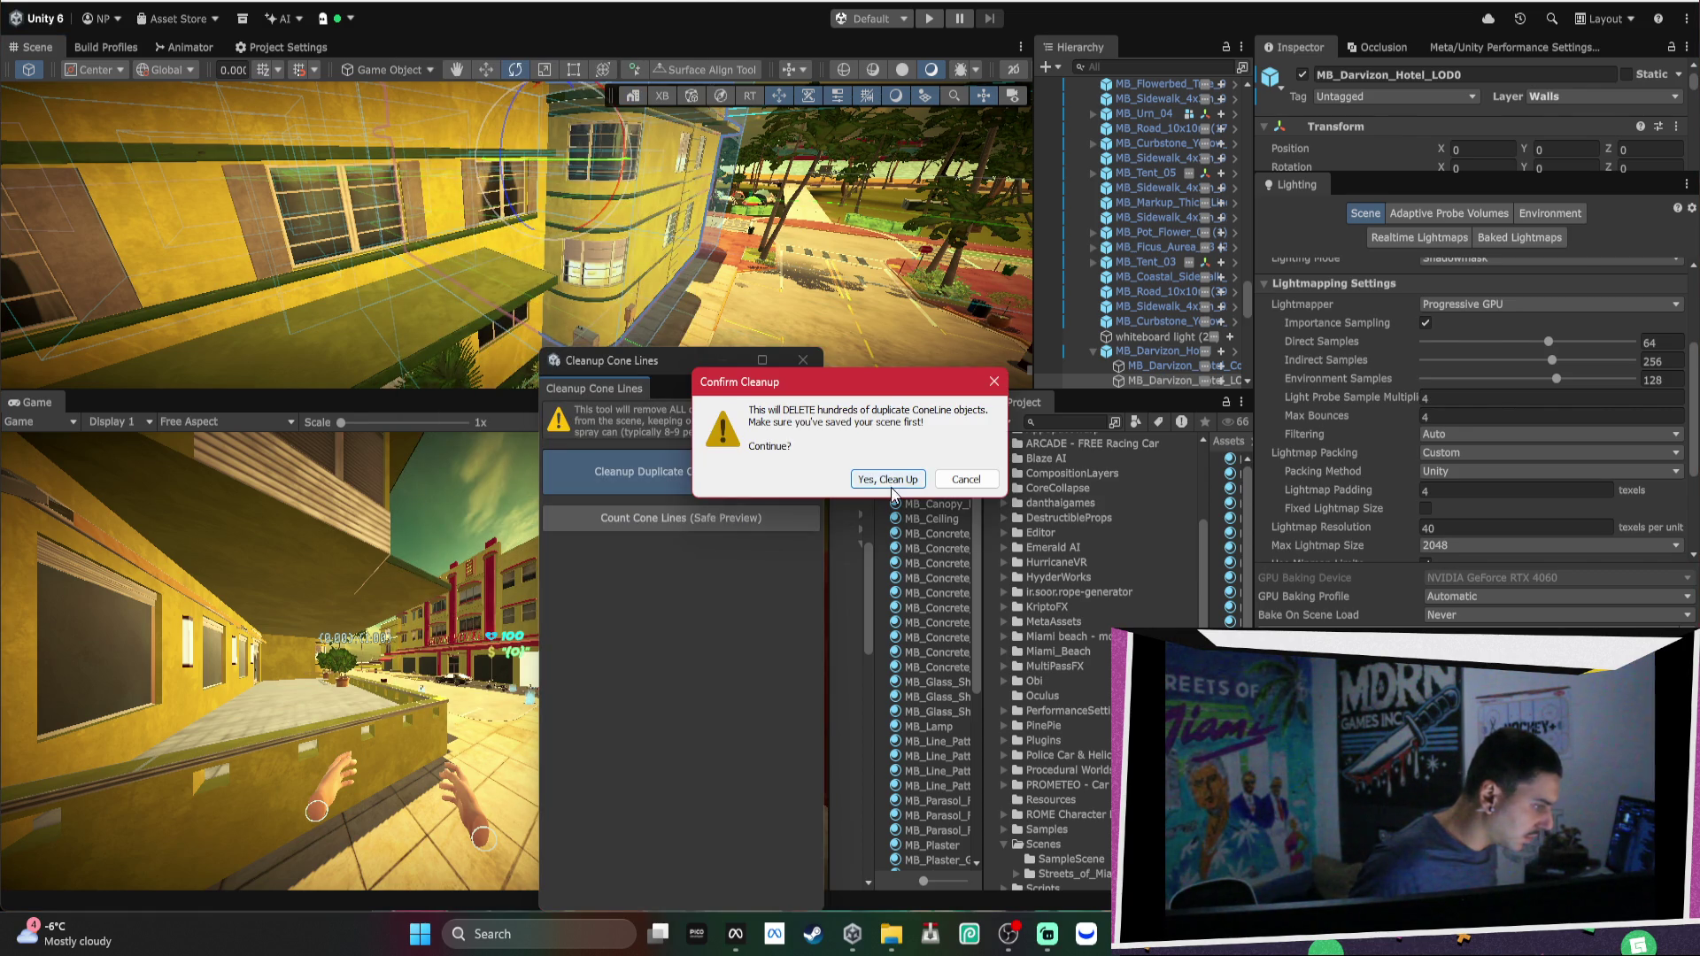
{"action": "key", "text": "Return"}
{"action": "left_click", "coordinate": [941, 483]}
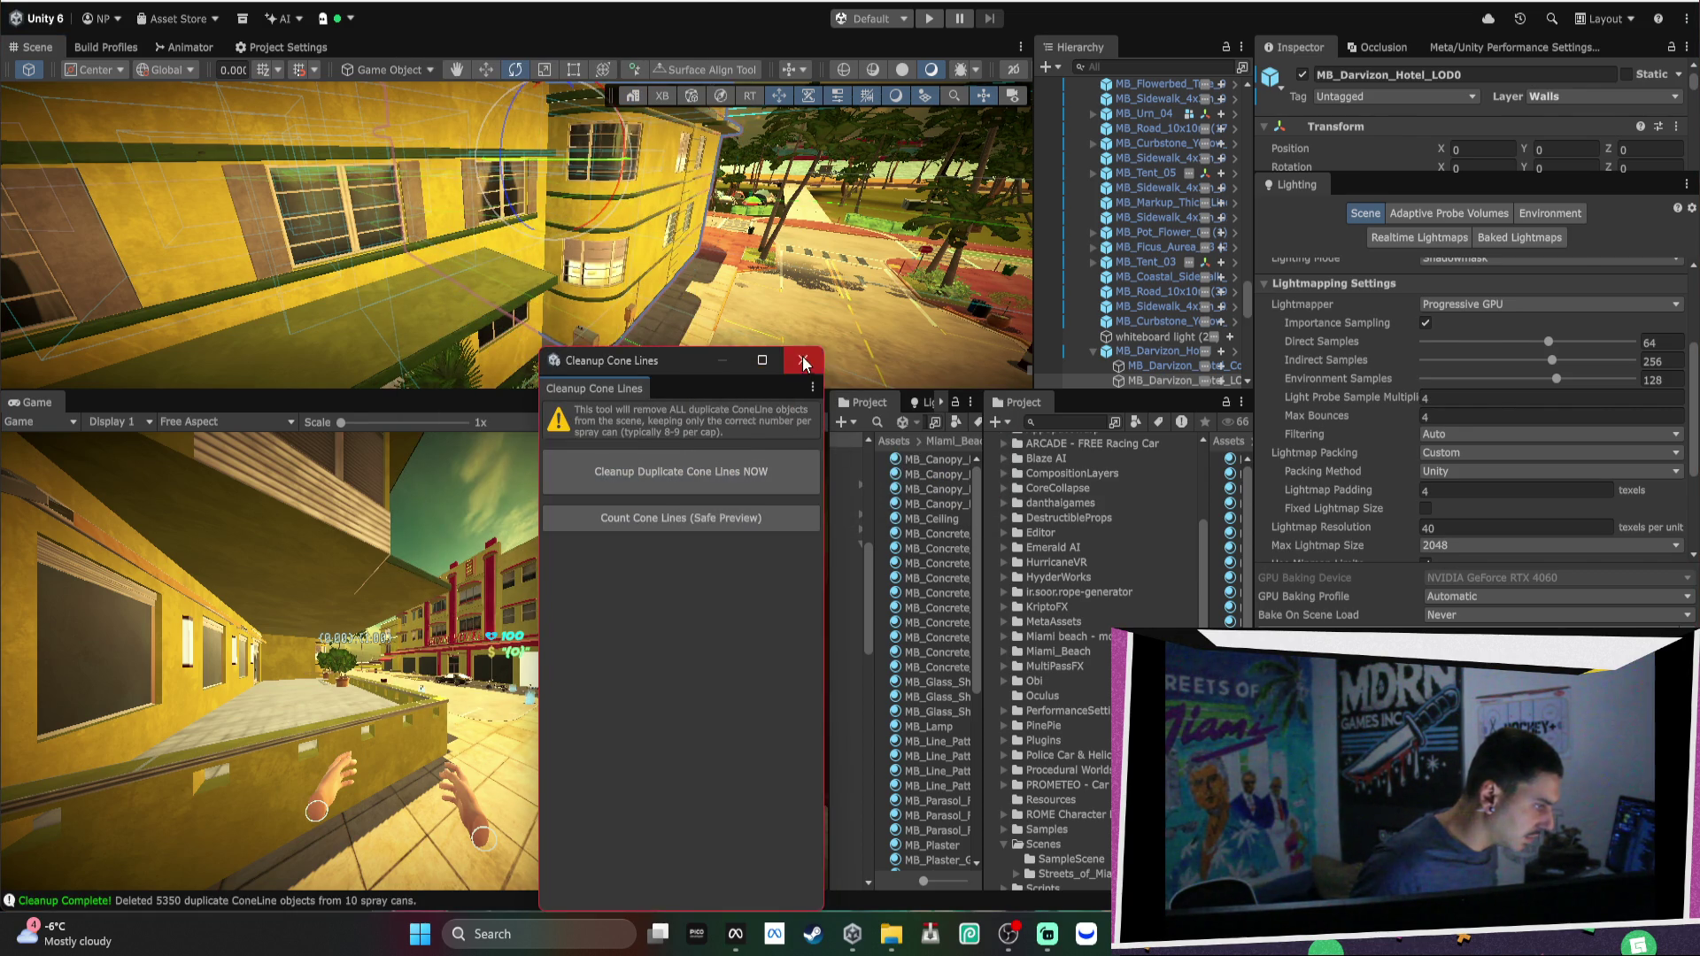
{"action": "left_click", "coordinate": [803, 360]}
Browse the custom tools menus, including the Spray Paint and Performance submenus, then the Window menu.
{"action": "left_click", "coordinate": [390, 3]}
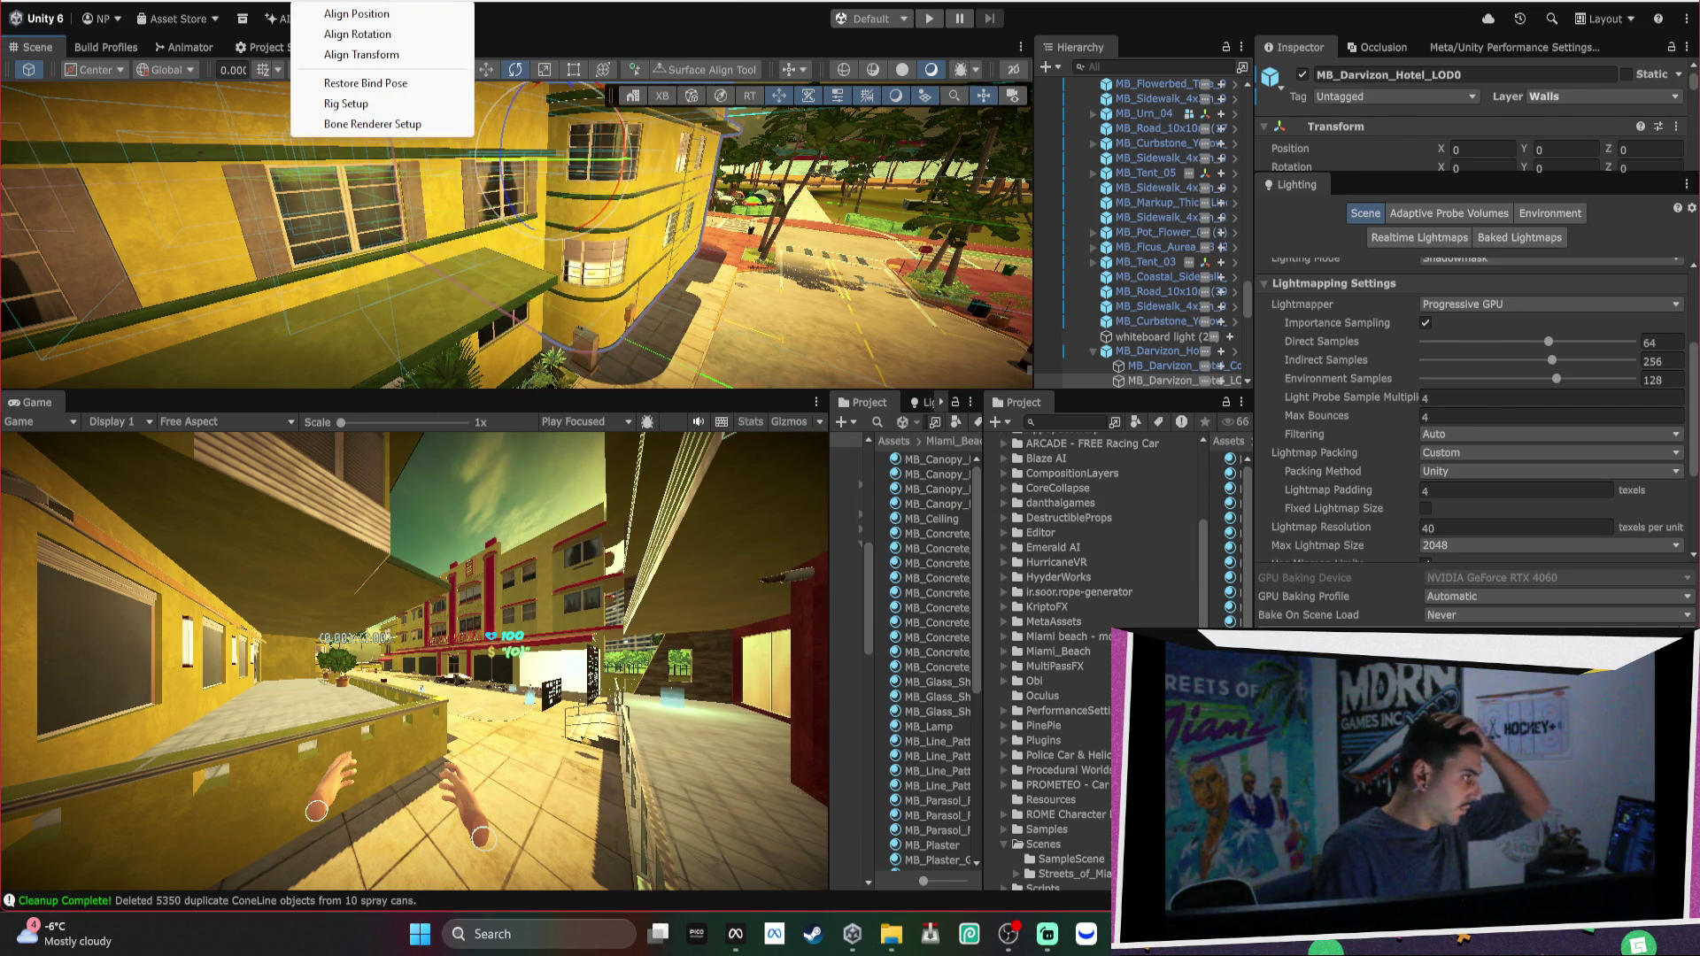
{"action": "mouse_move", "coordinate": [417, 2]}
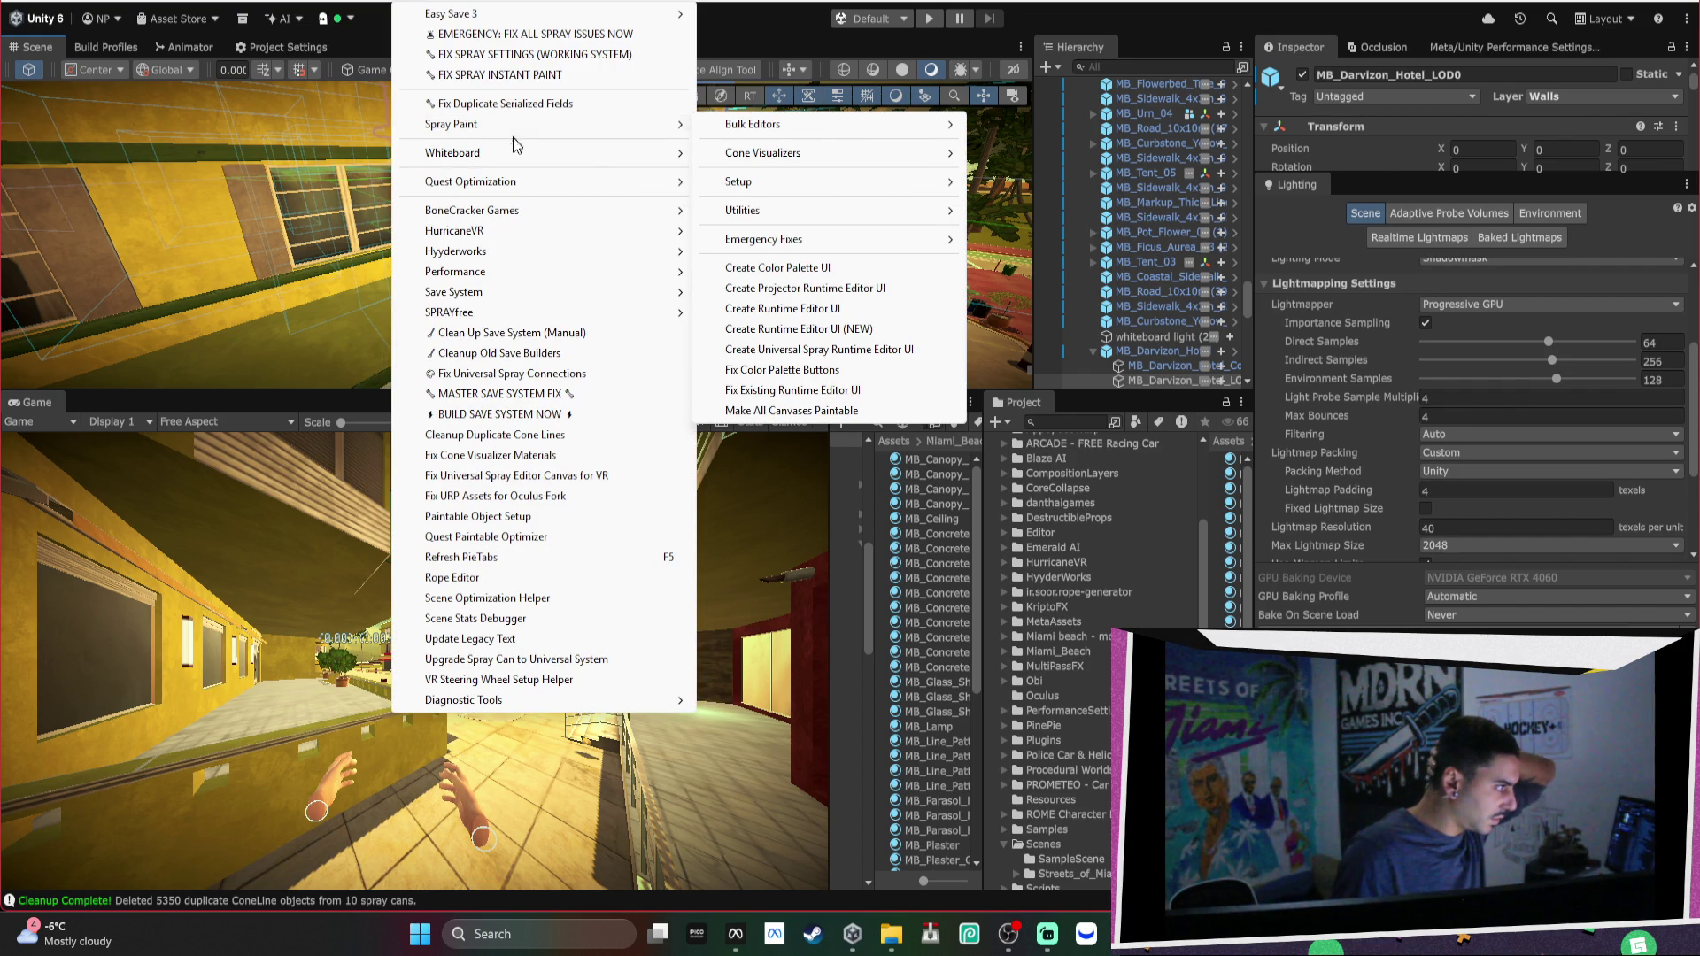
{"action": "mouse_move", "coordinate": [535, 272]}
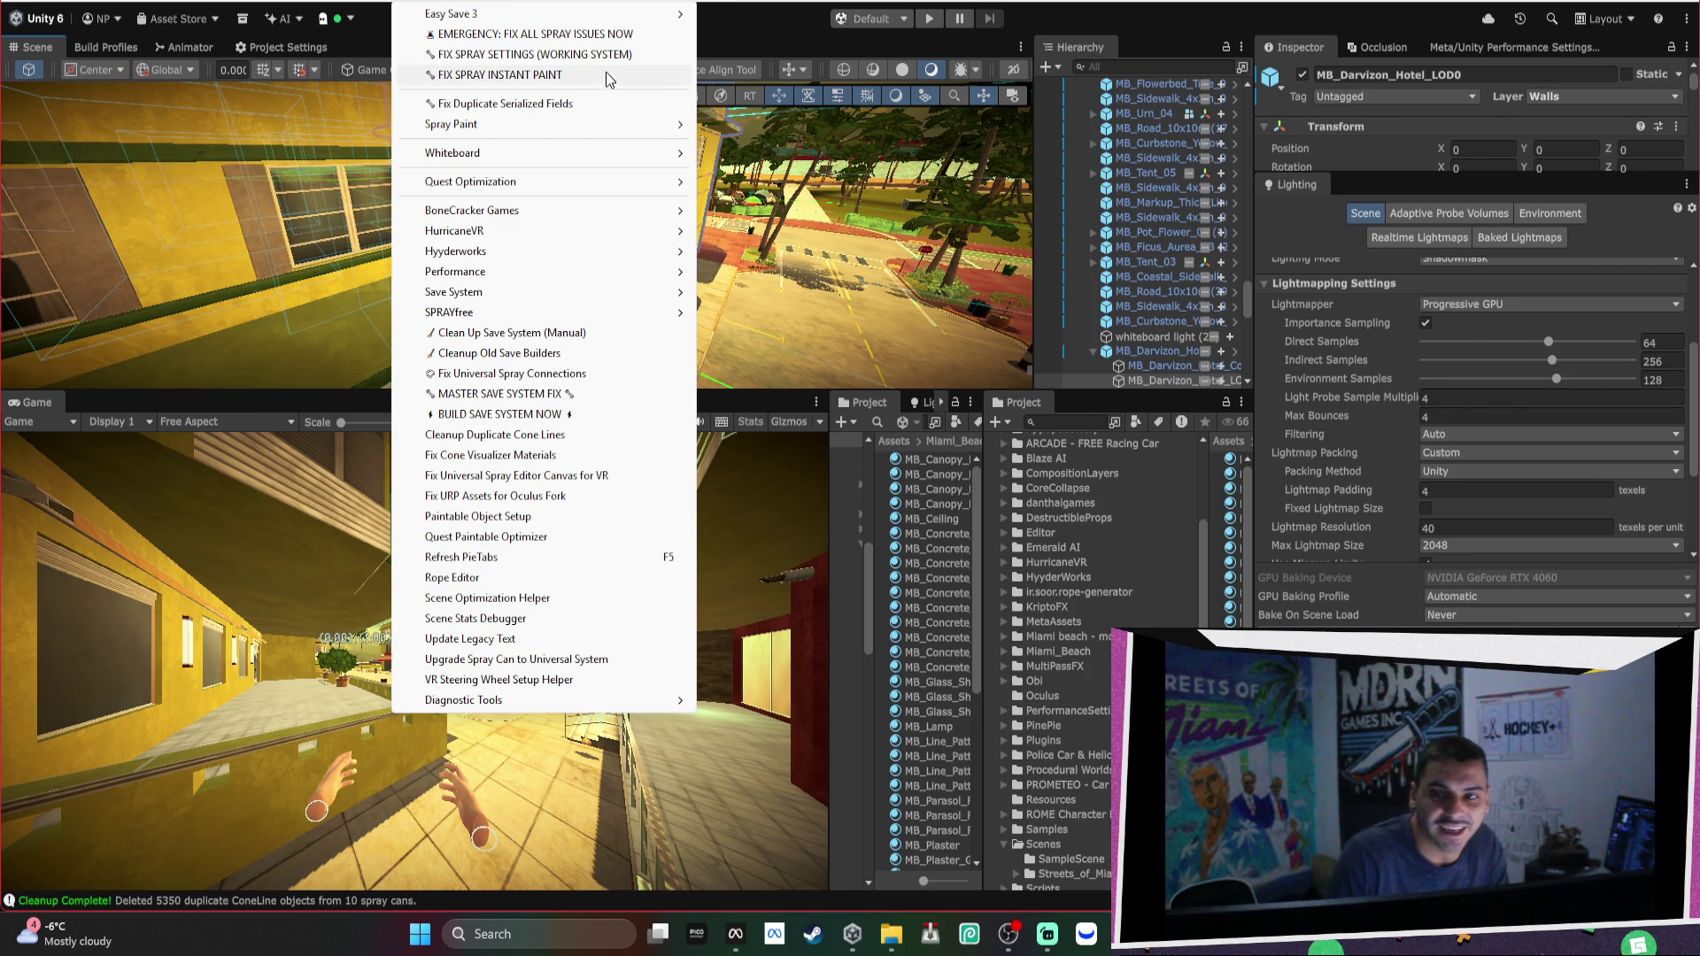
{"action": "mouse_move", "coordinate": [620, 0]}
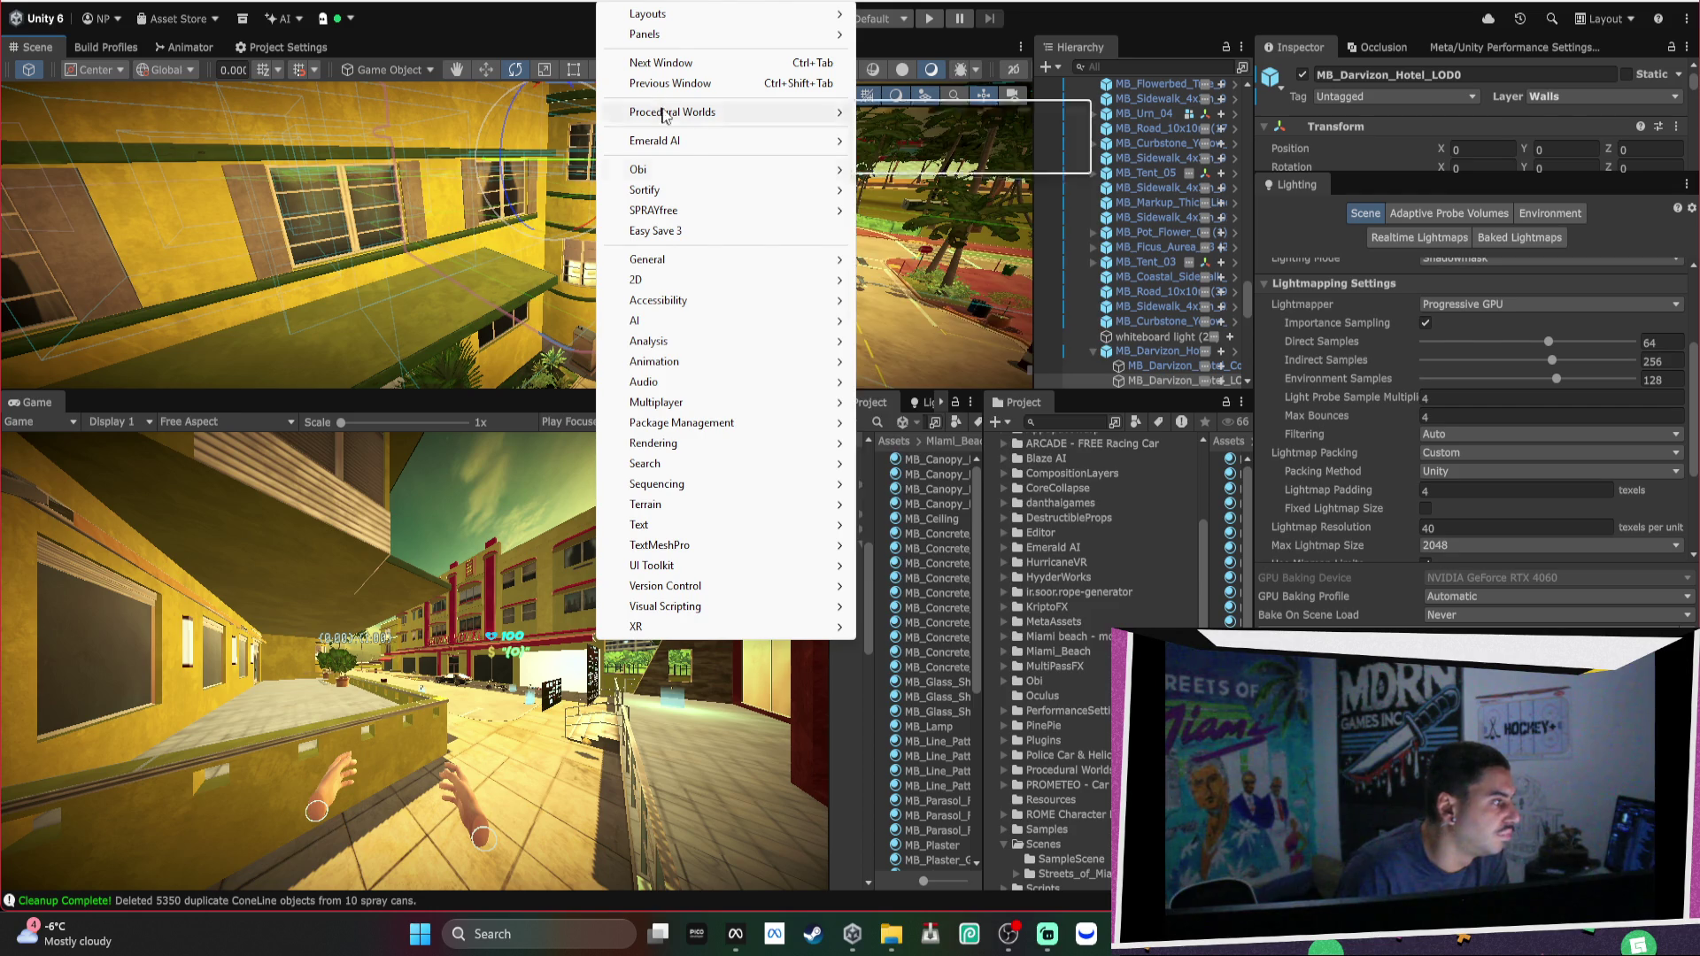
Open Package Manager, search 'core', and inspect Scriptable Render Pipeline Core's version history and dependencies.
{"action": "mouse_move", "coordinate": [713, 424]}
{"action": "left_click", "coordinate": [881, 425]}
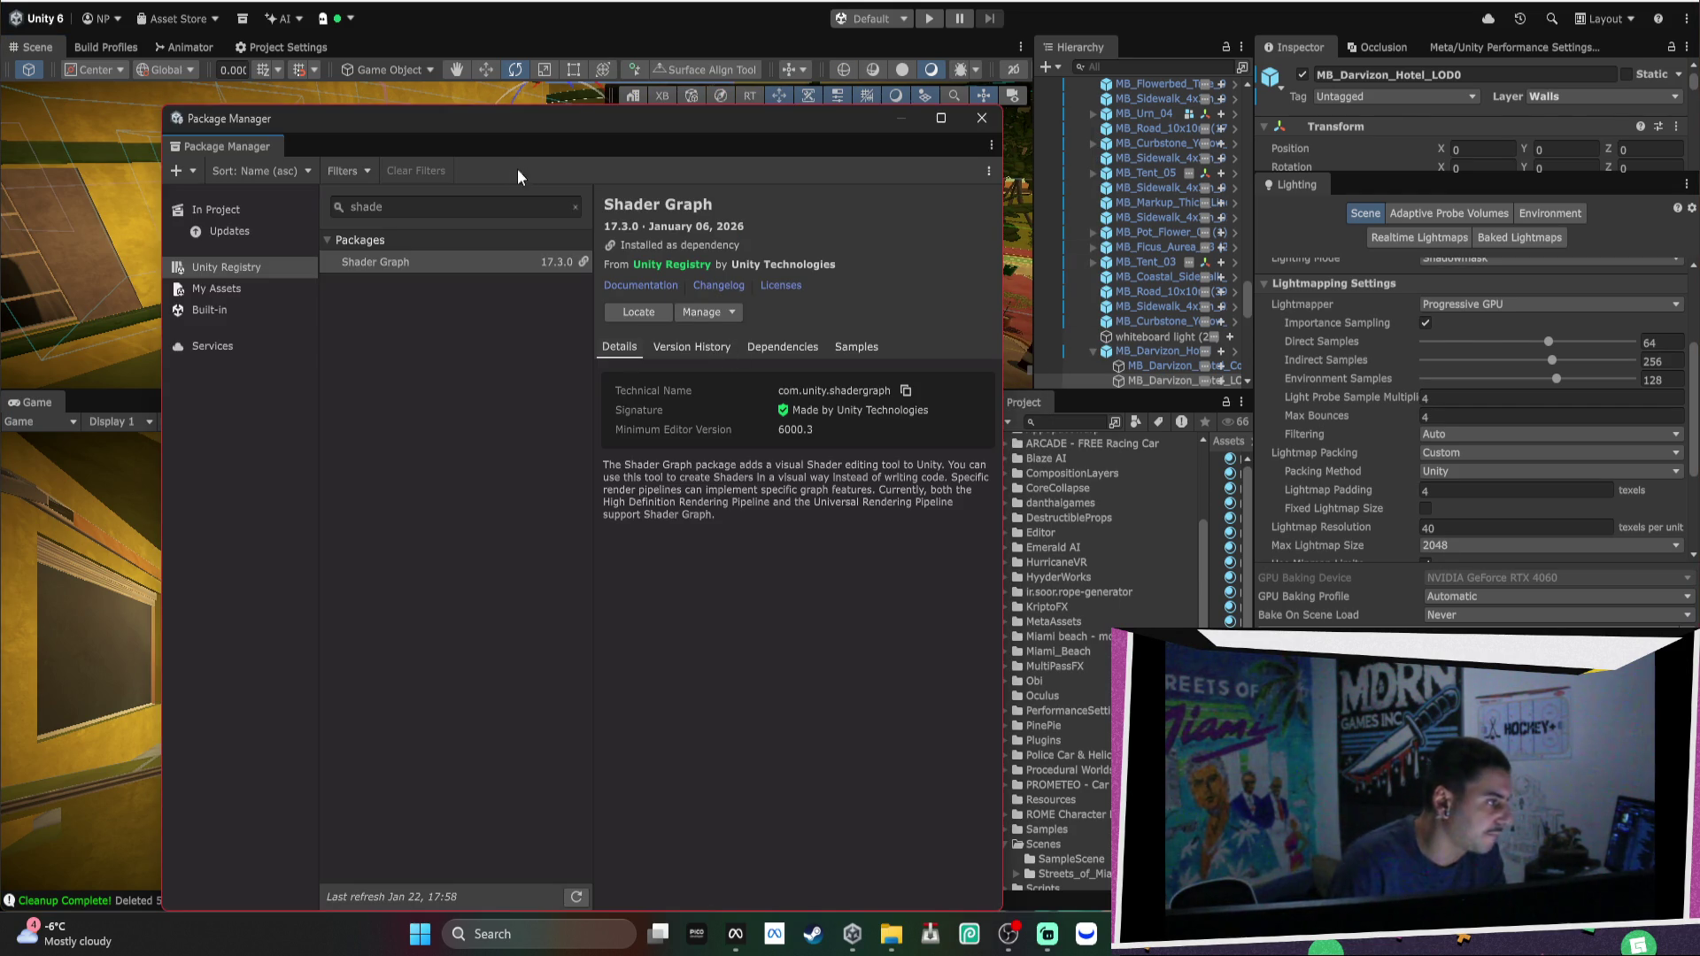
{"action": "type", "text": "core"}
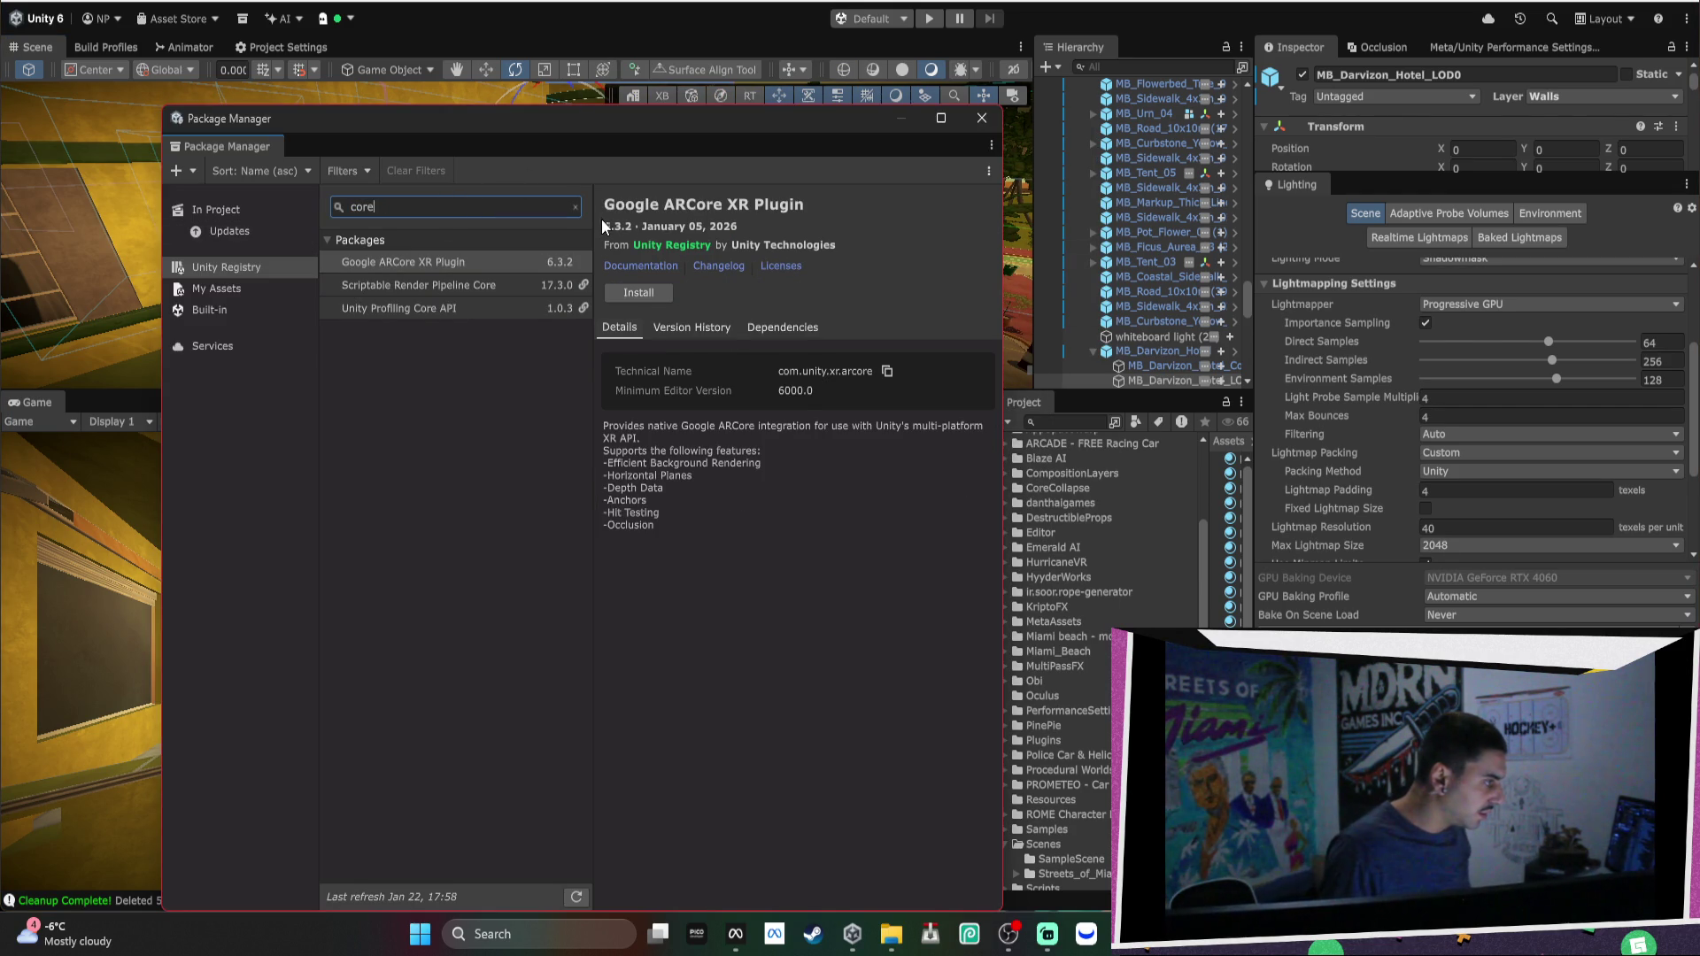
{"action": "left_click", "coordinate": [512, 309]}
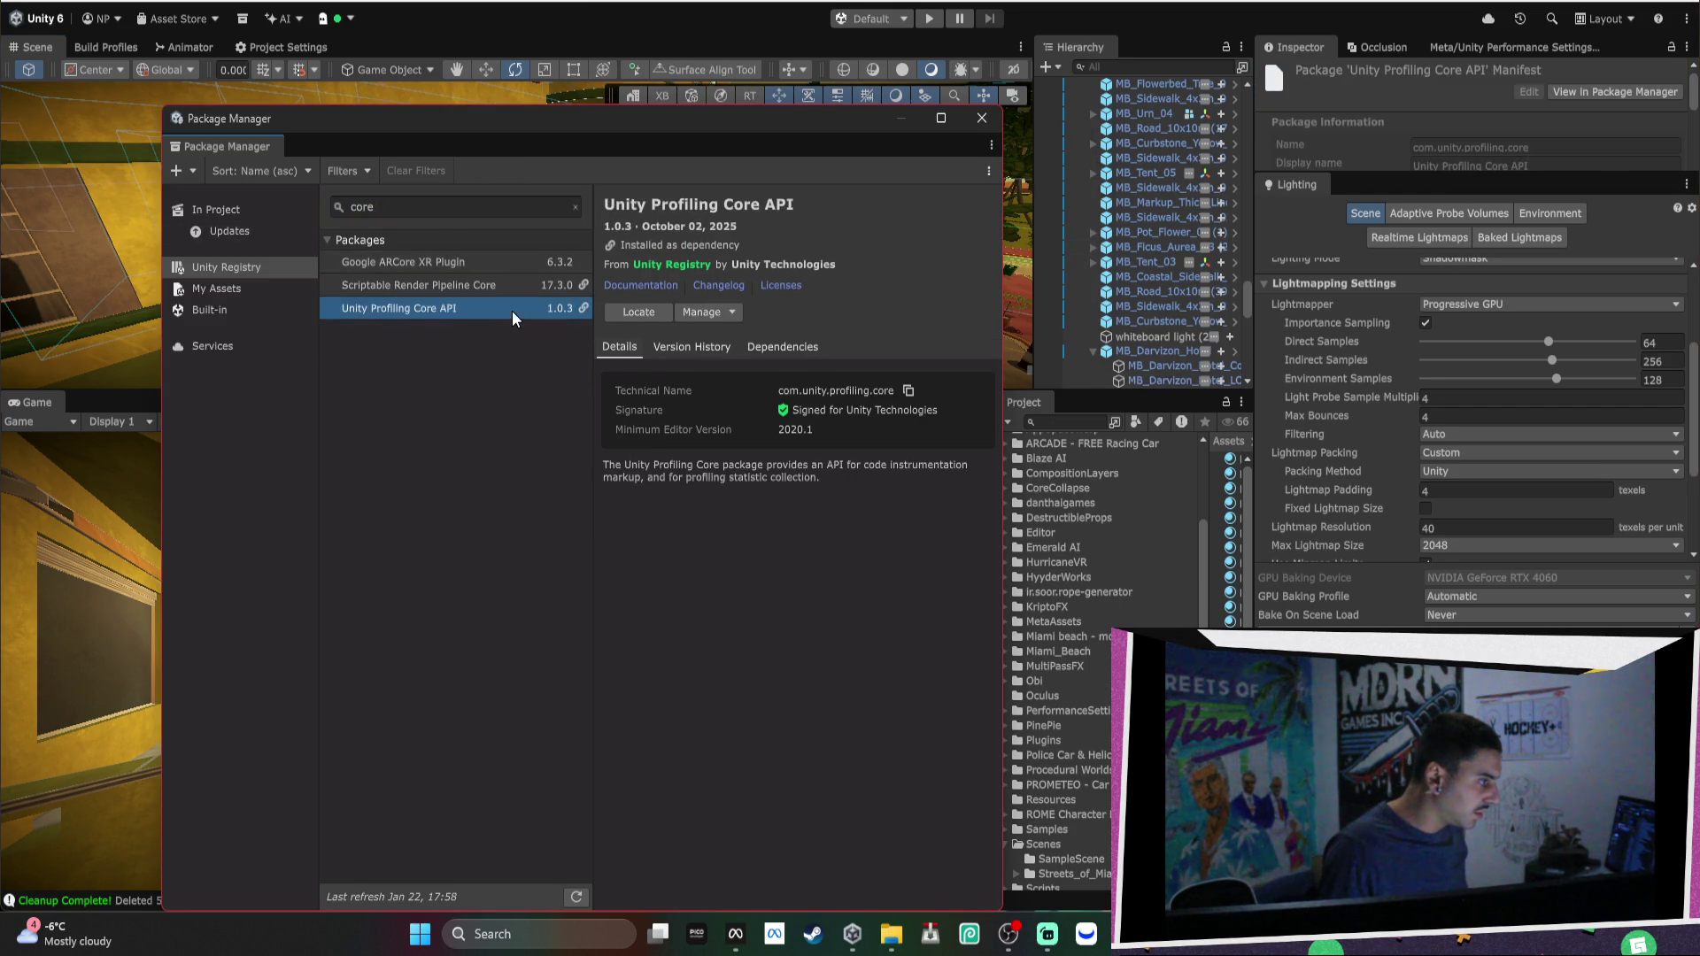
{"action": "left_click", "coordinate": [508, 288]}
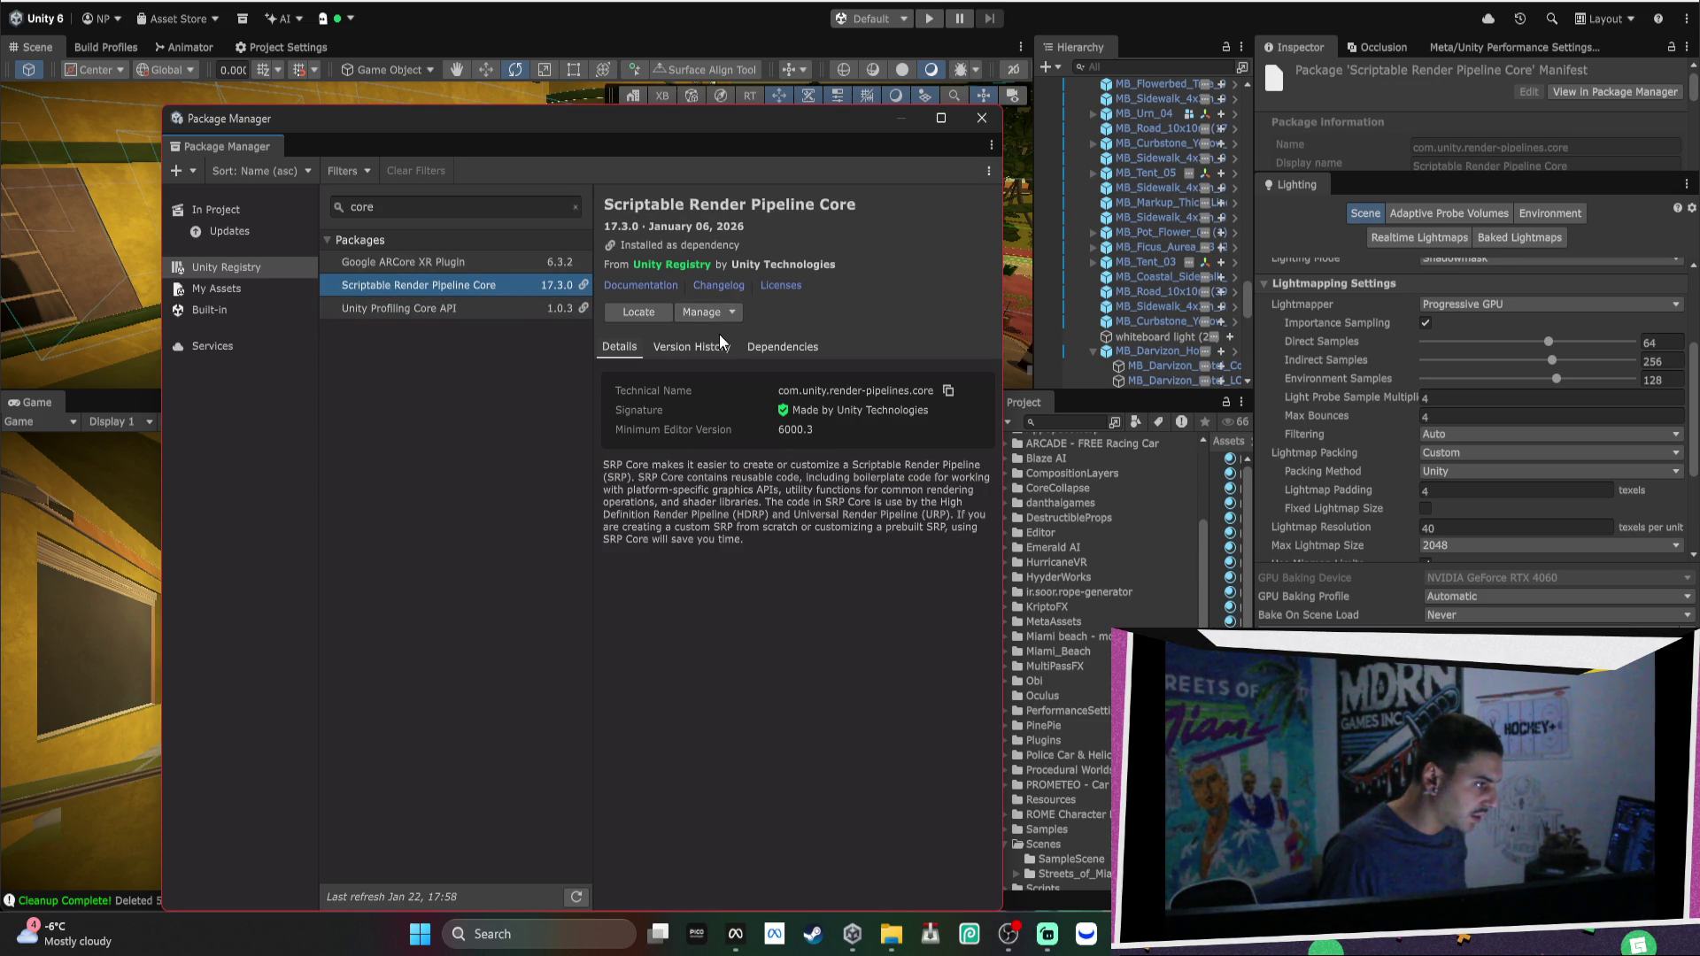
{"action": "left_click", "coordinate": [699, 347]}
{"action": "left_click", "coordinate": [771, 347]}
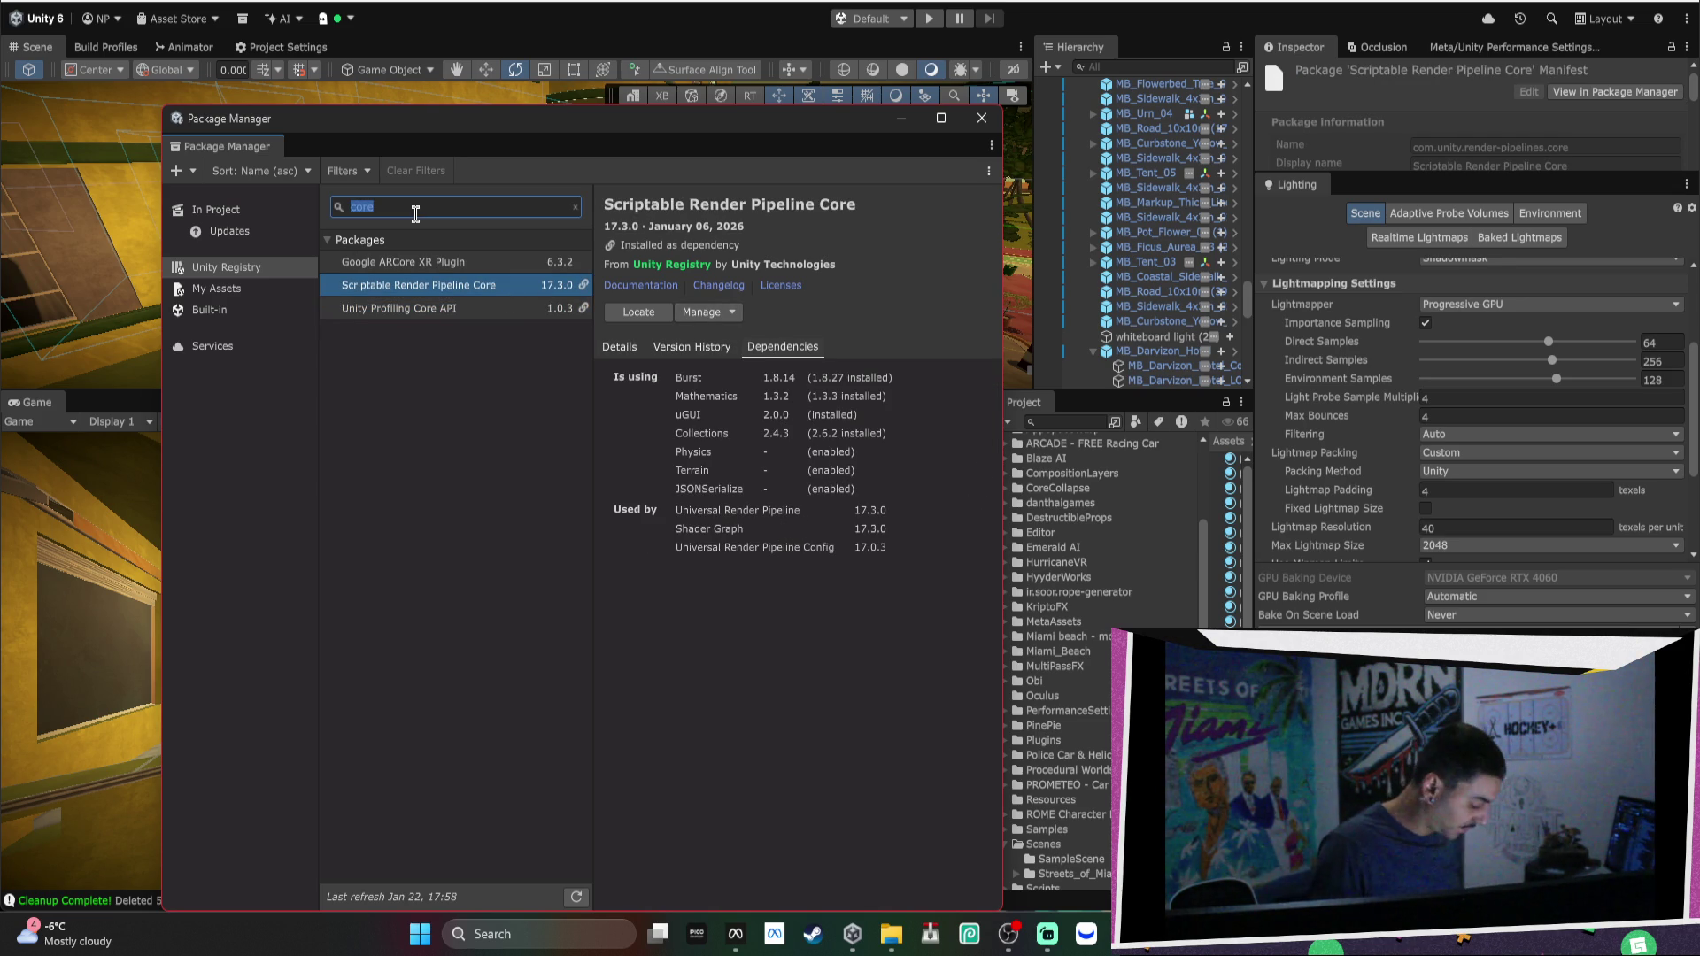
Confirm Universal Render Pipeline 17.3.0 is installed, view its samples, and close Package Manager.
{"action": "type", "text": "urp"}
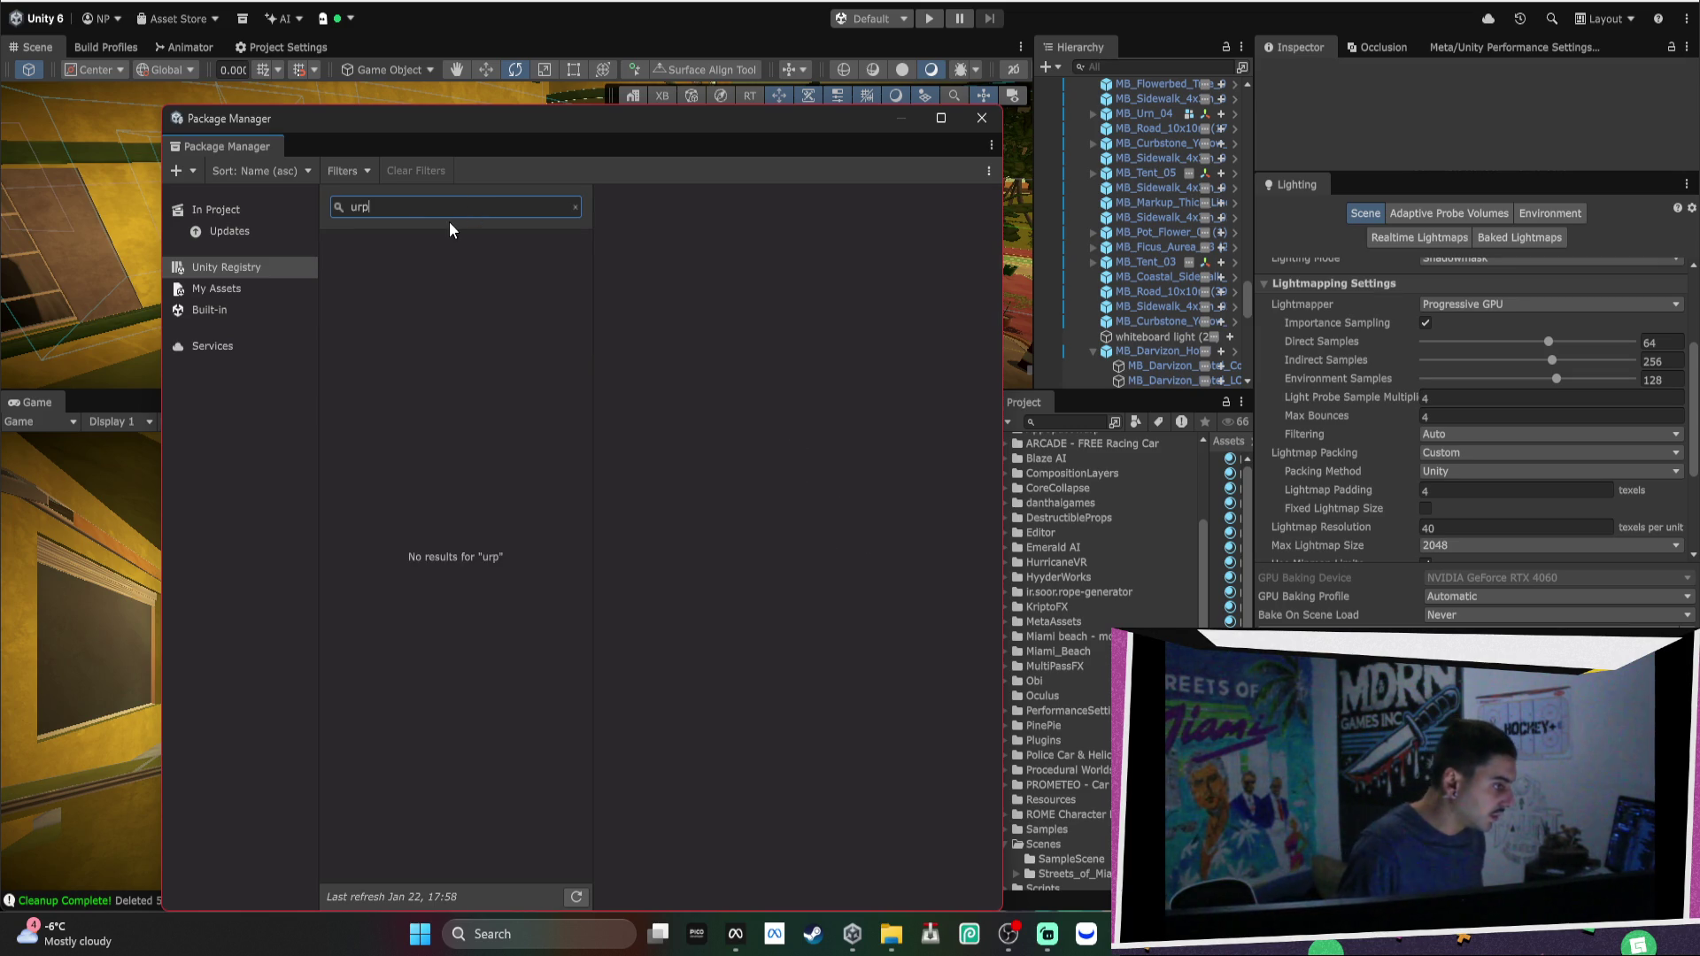
{"action": "key", "text": "BackSpace"}
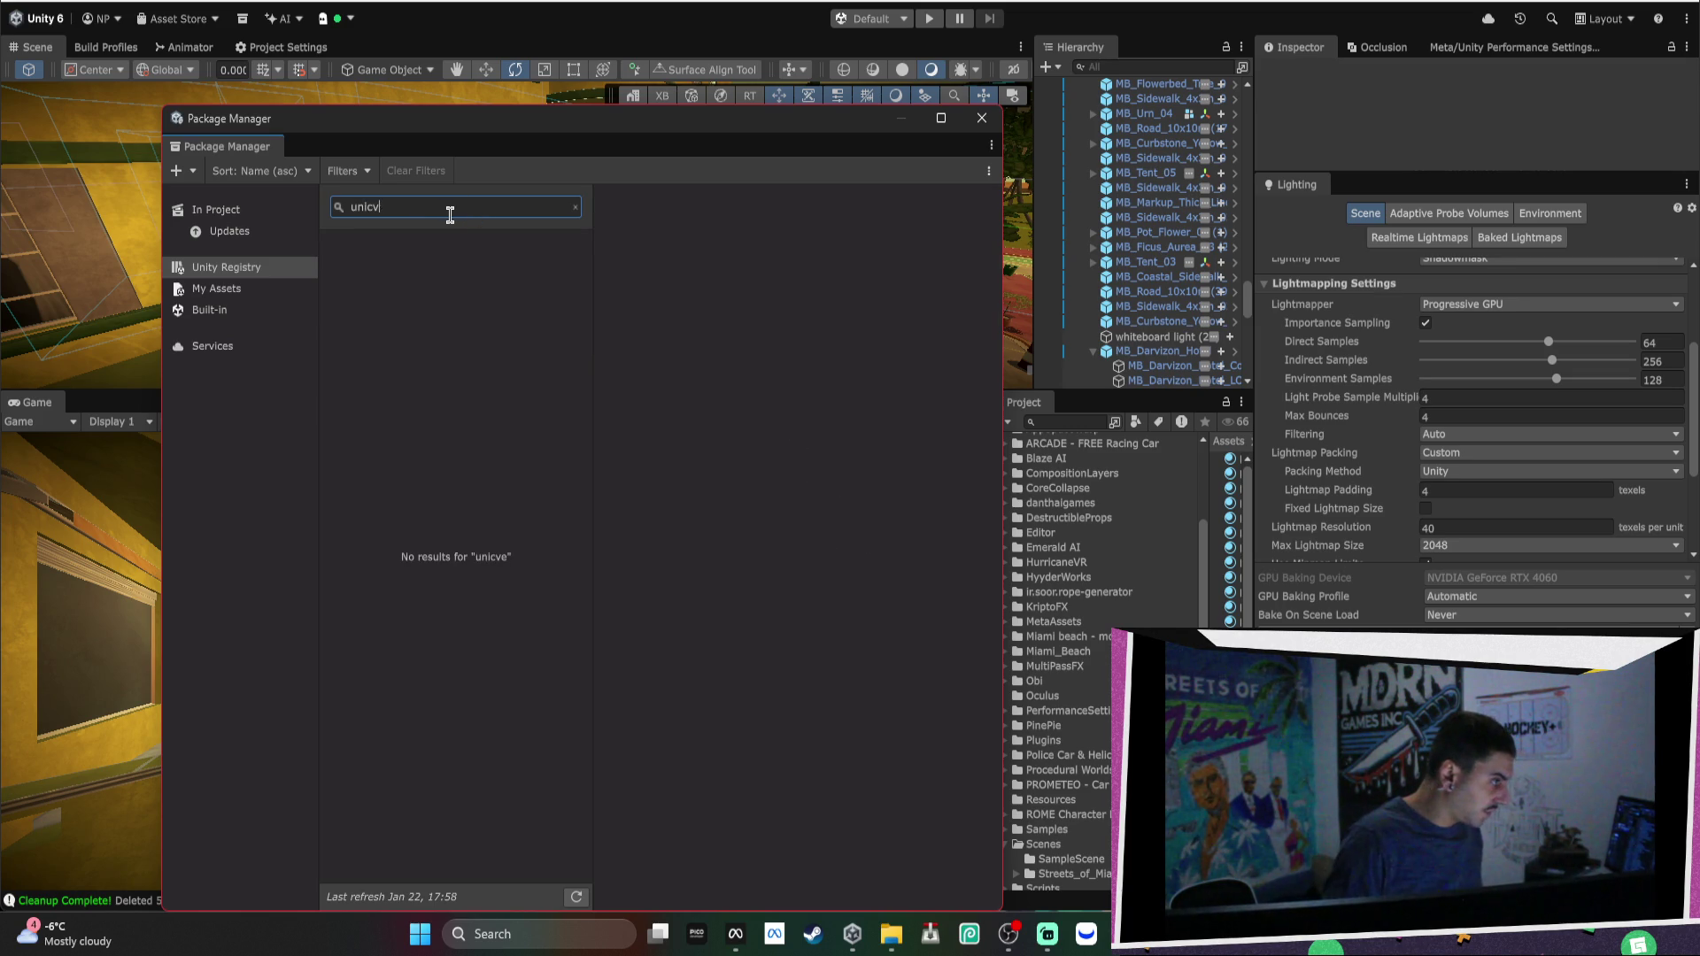
{"action": "type", "text": "r"}
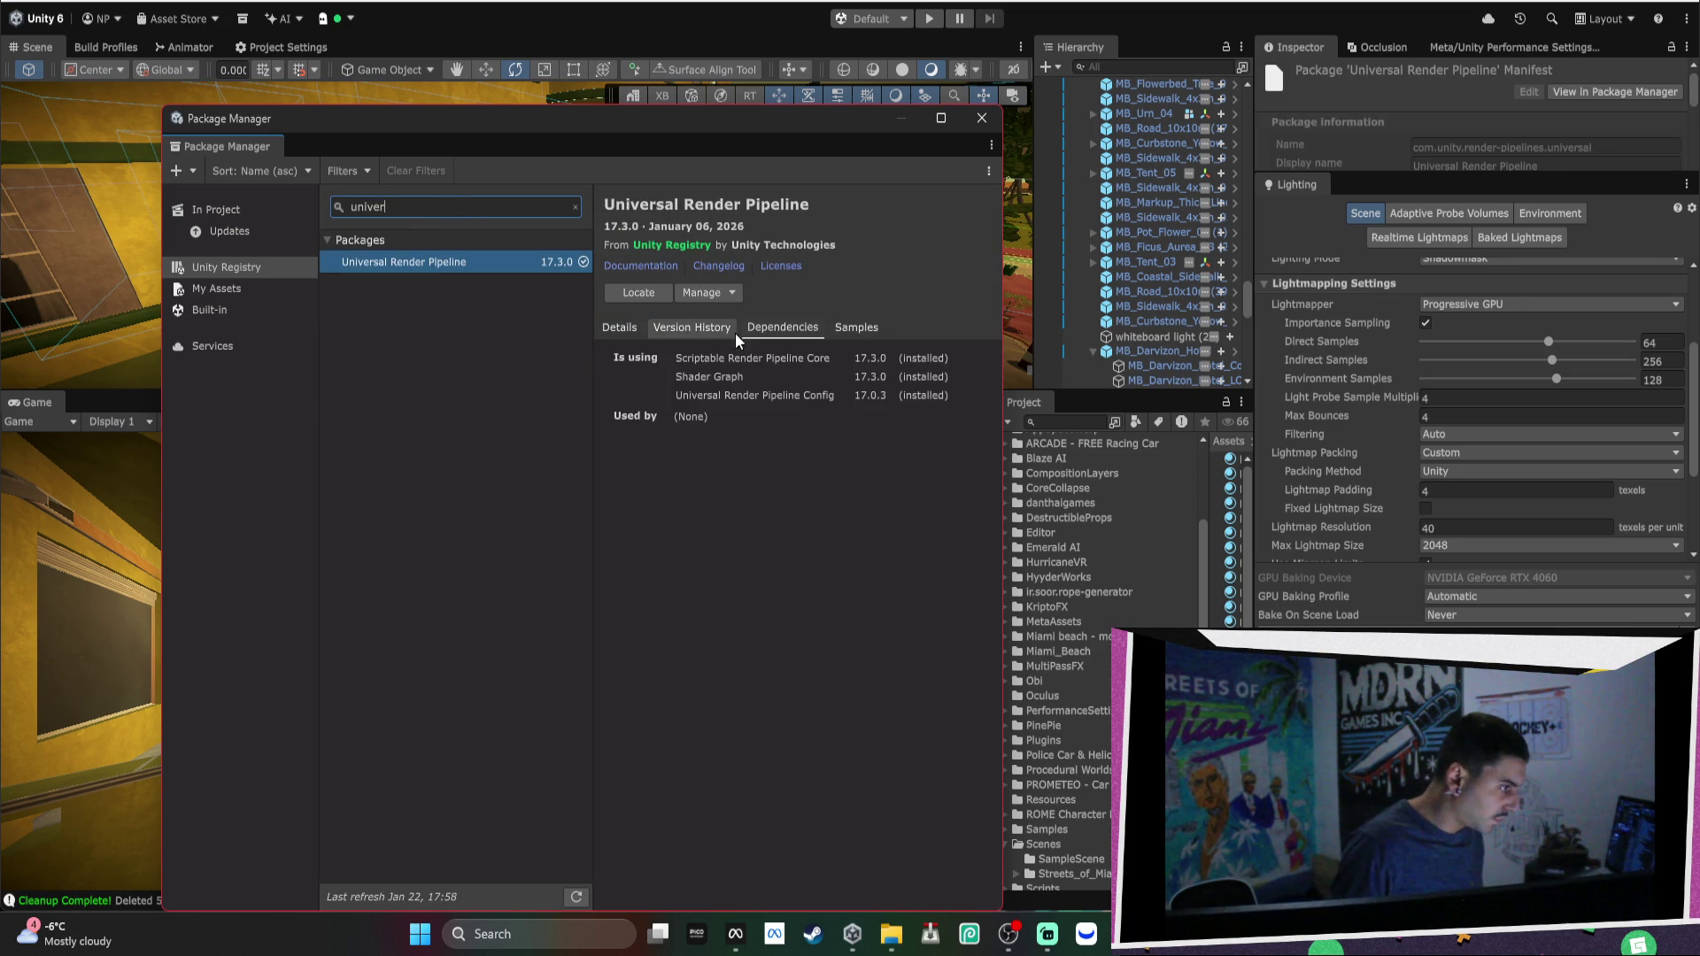
{"action": "left_click", "coordinate": [735, 329]}
{"action": "left_click", "coordinate": [626, 370]}
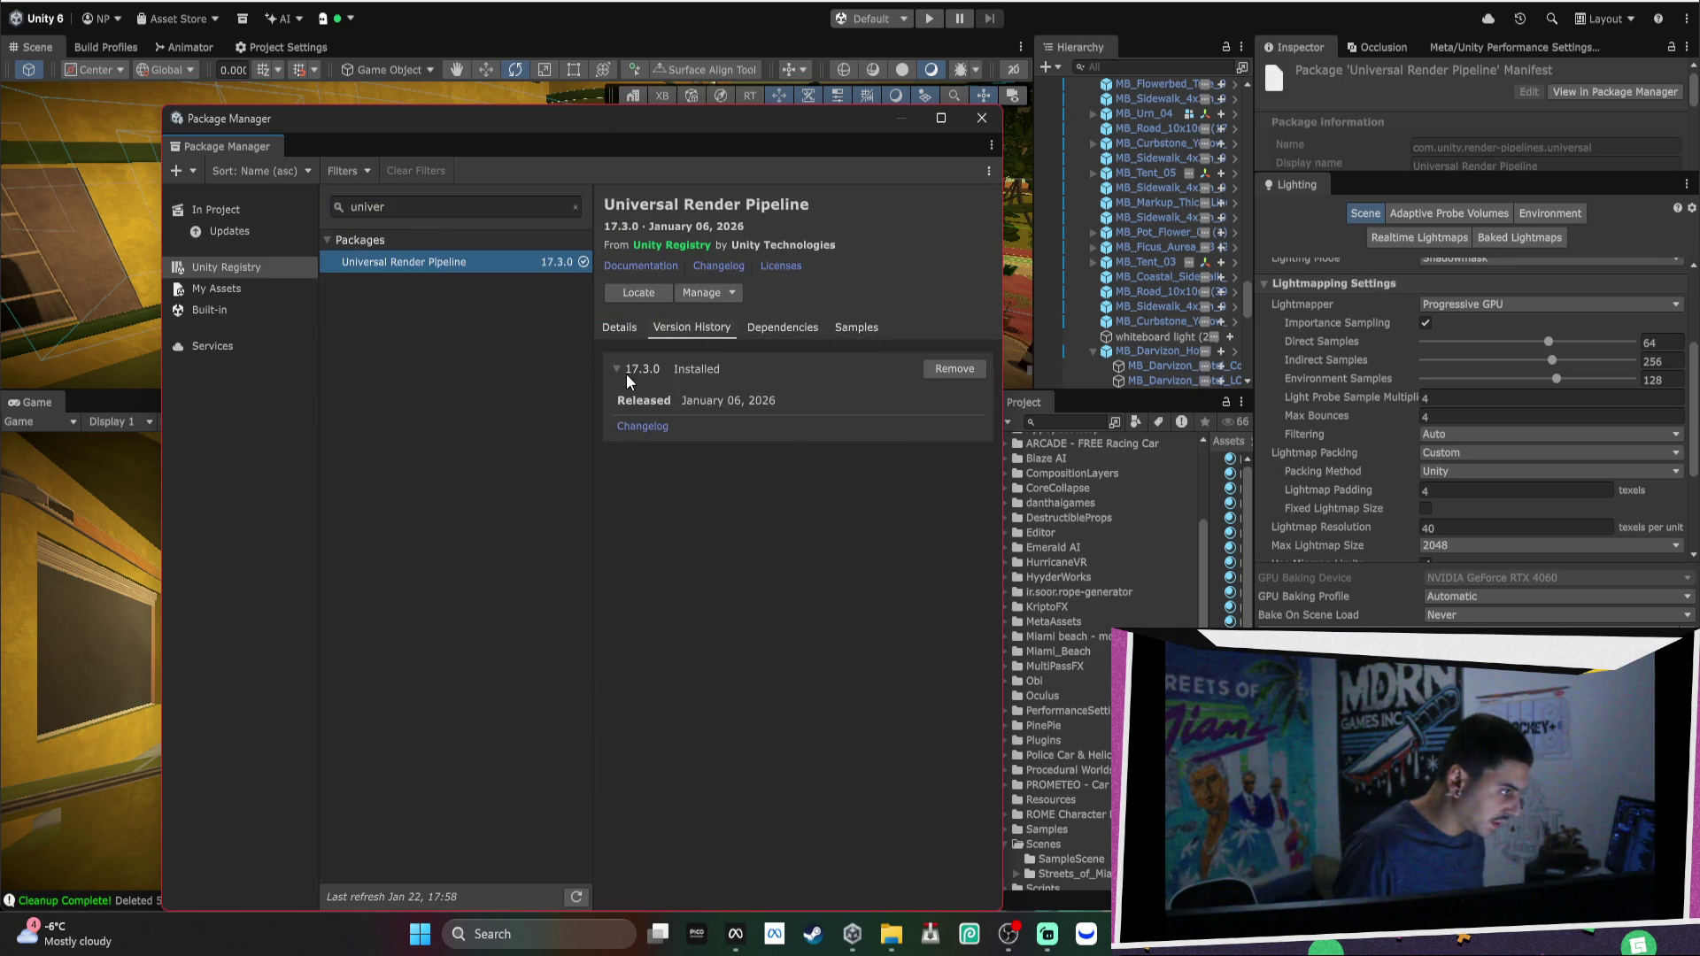
{"action": "left_click", "coordinate": [854, 328]}
{"action": "left_click", "coordinate": [981, 119]}
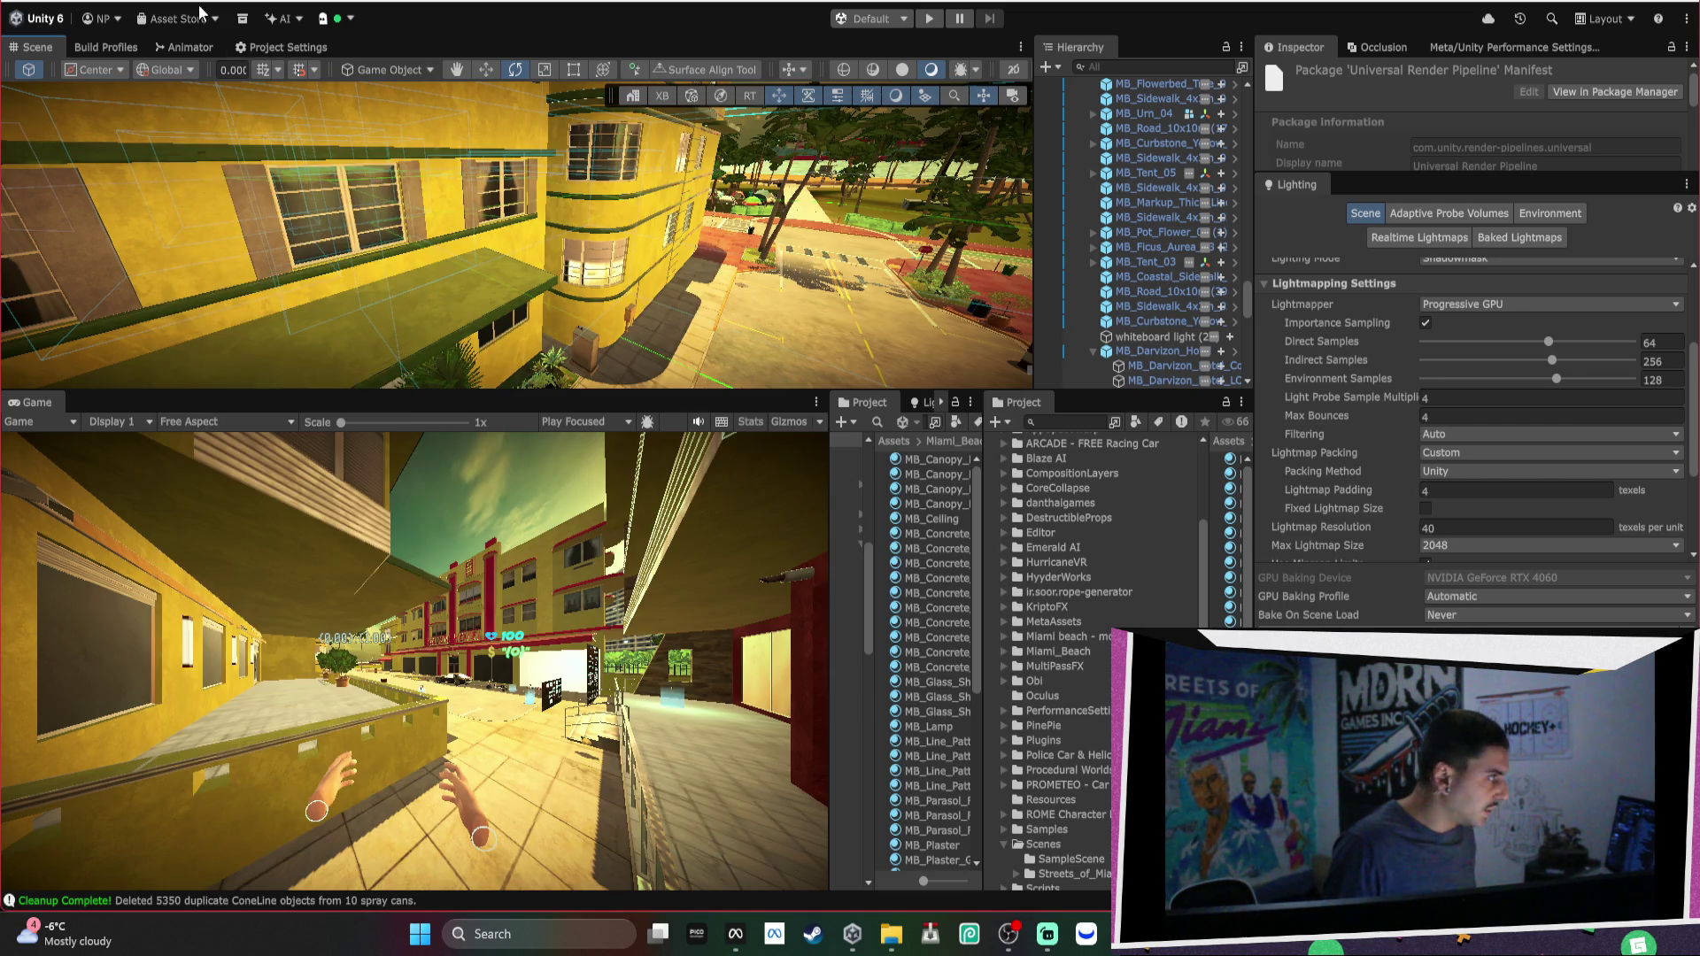
Run Assets > Reimport All, confirm Reimport, and save the modified scenes.
{"action": "left_click", "coordinate": [200, 6]}
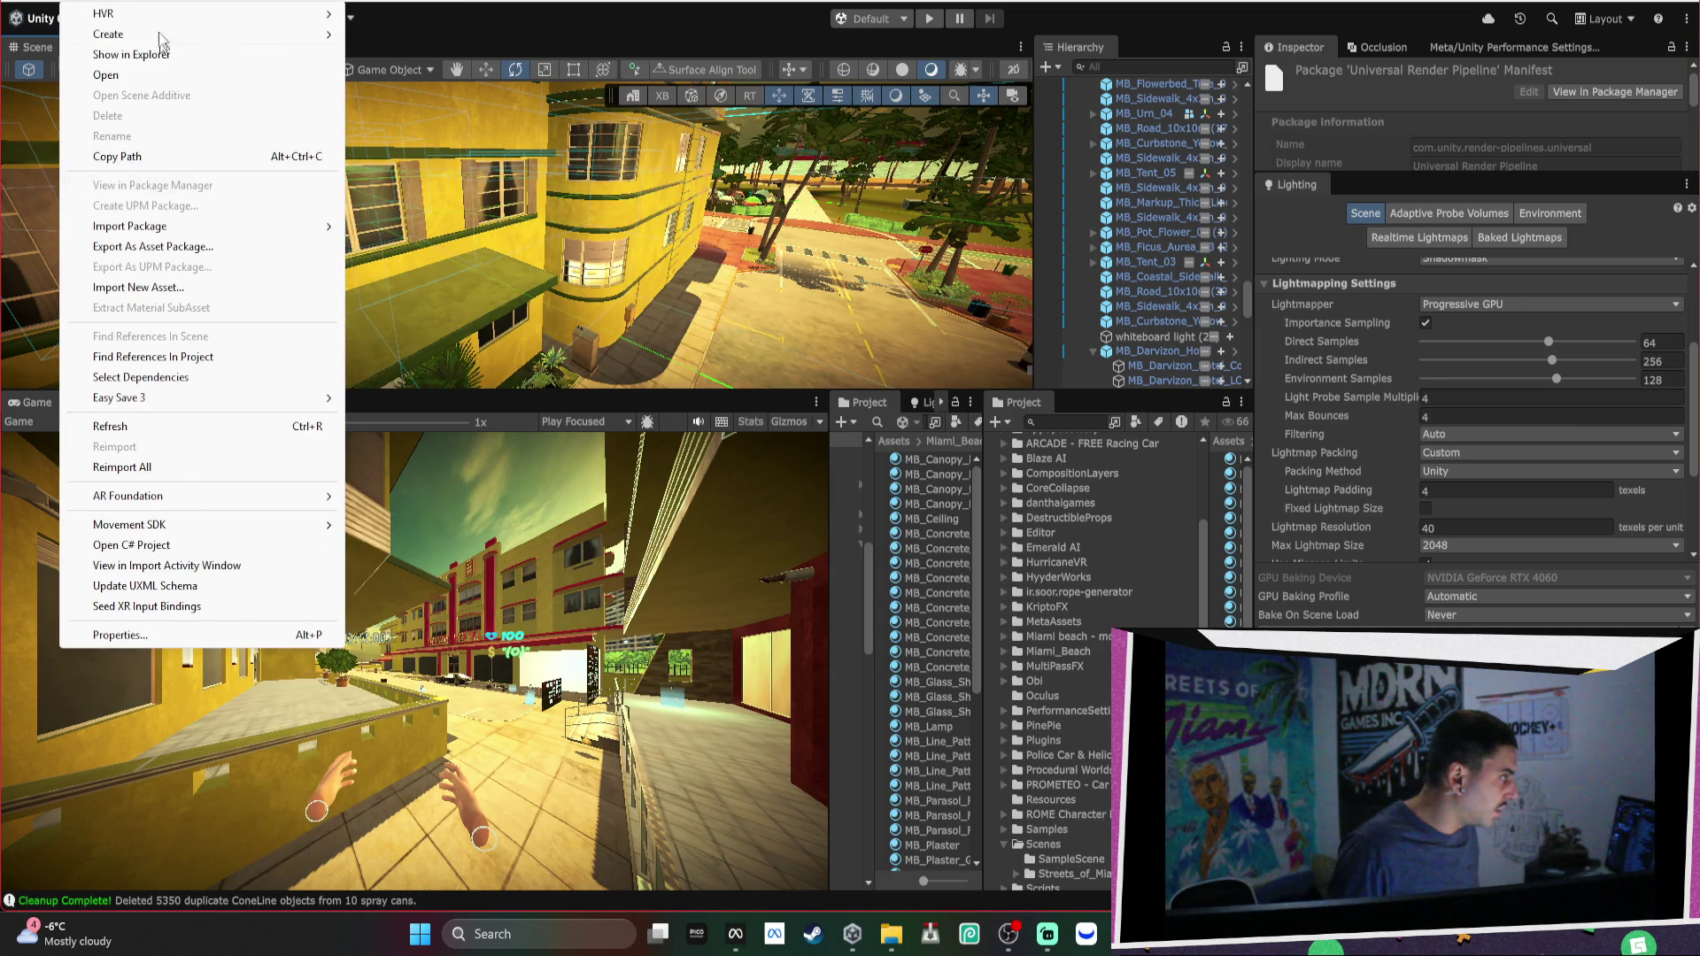
{"action": "mouse_move", "coordinate": [148, 3]}
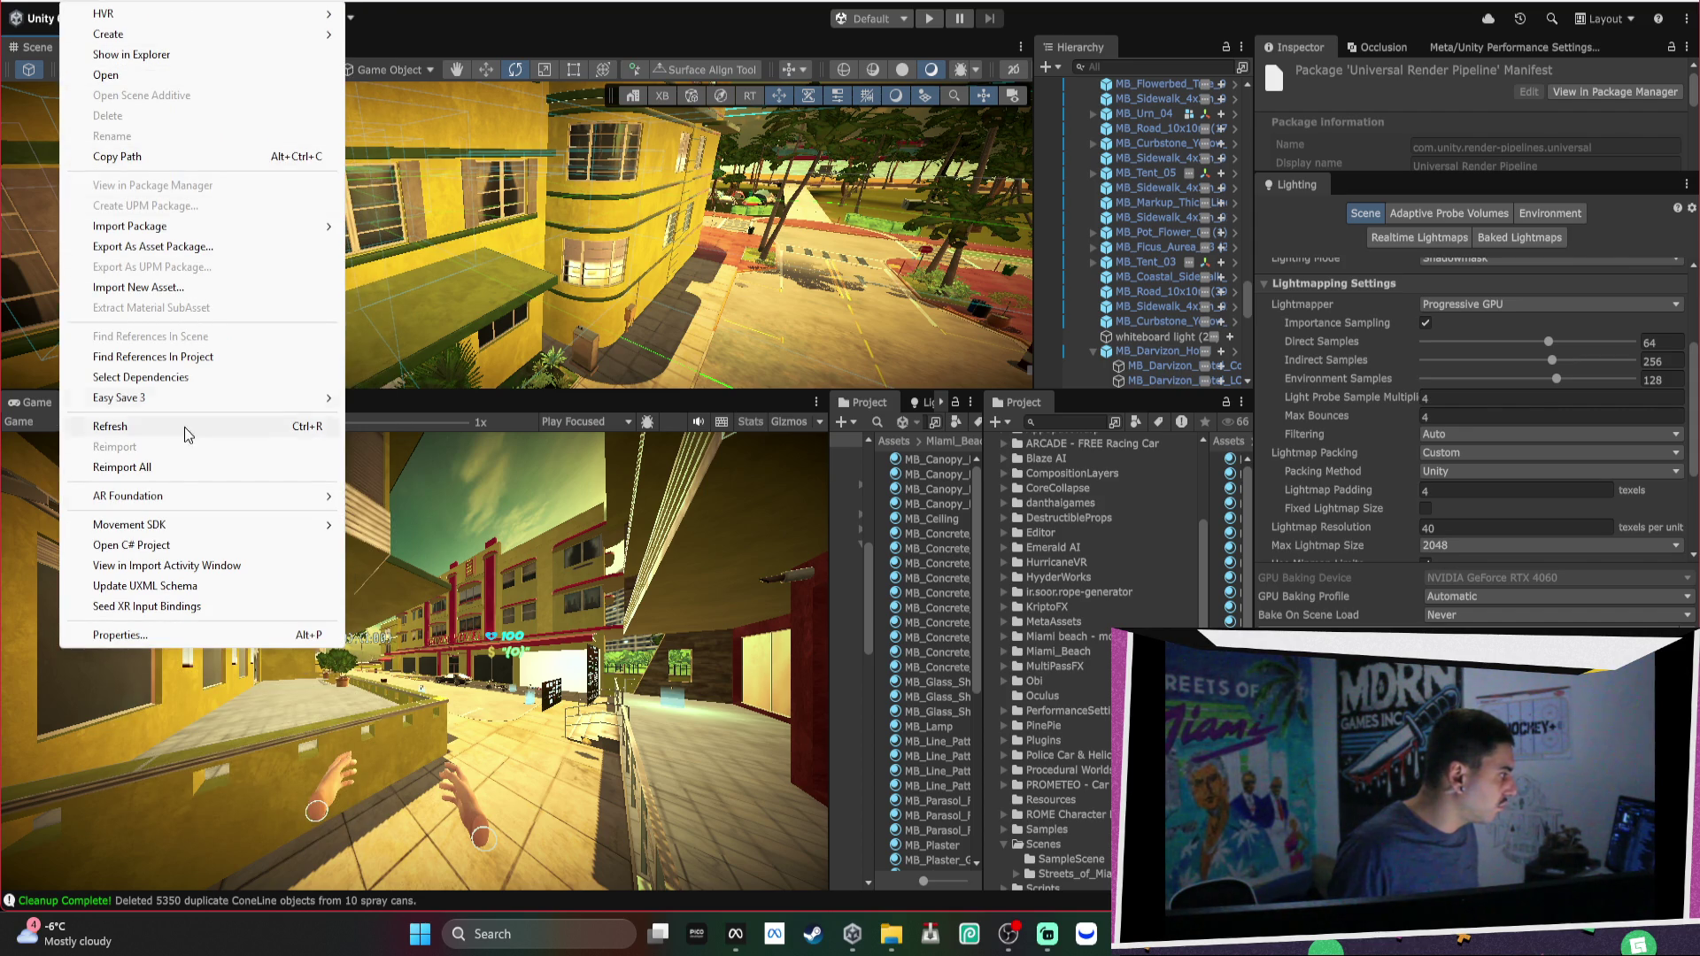
{"action": "left_click", "coordinate": [173, 451]}
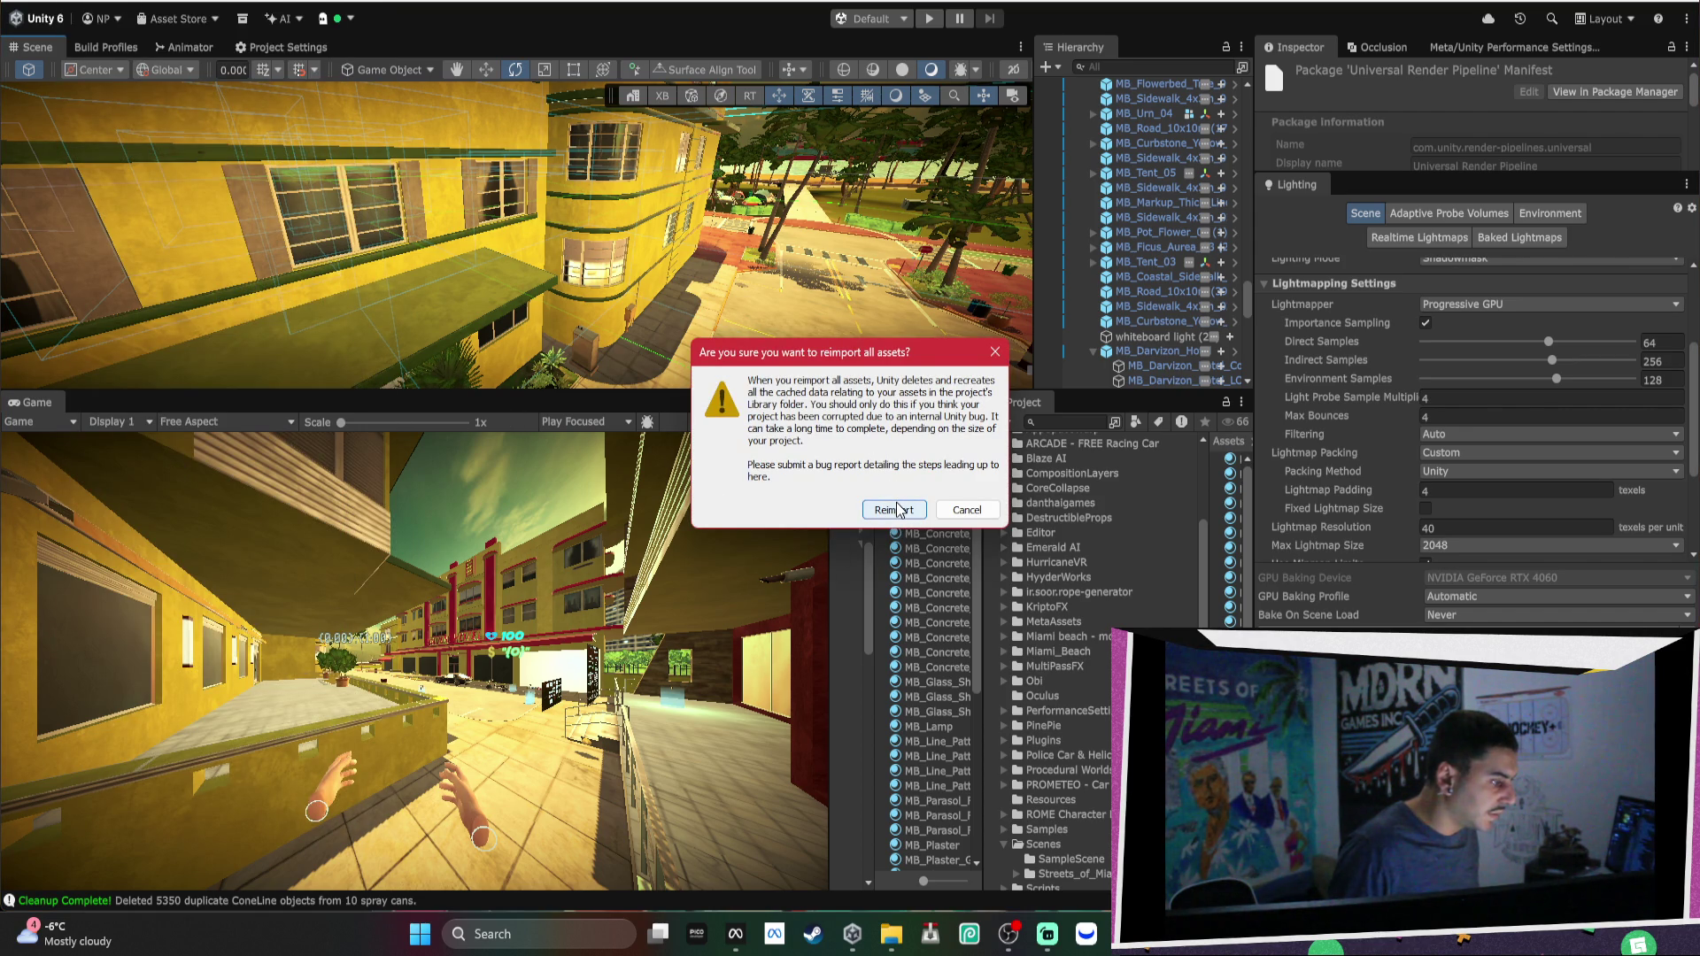
{"action": "left_click", "coordinate": [899, 507]}
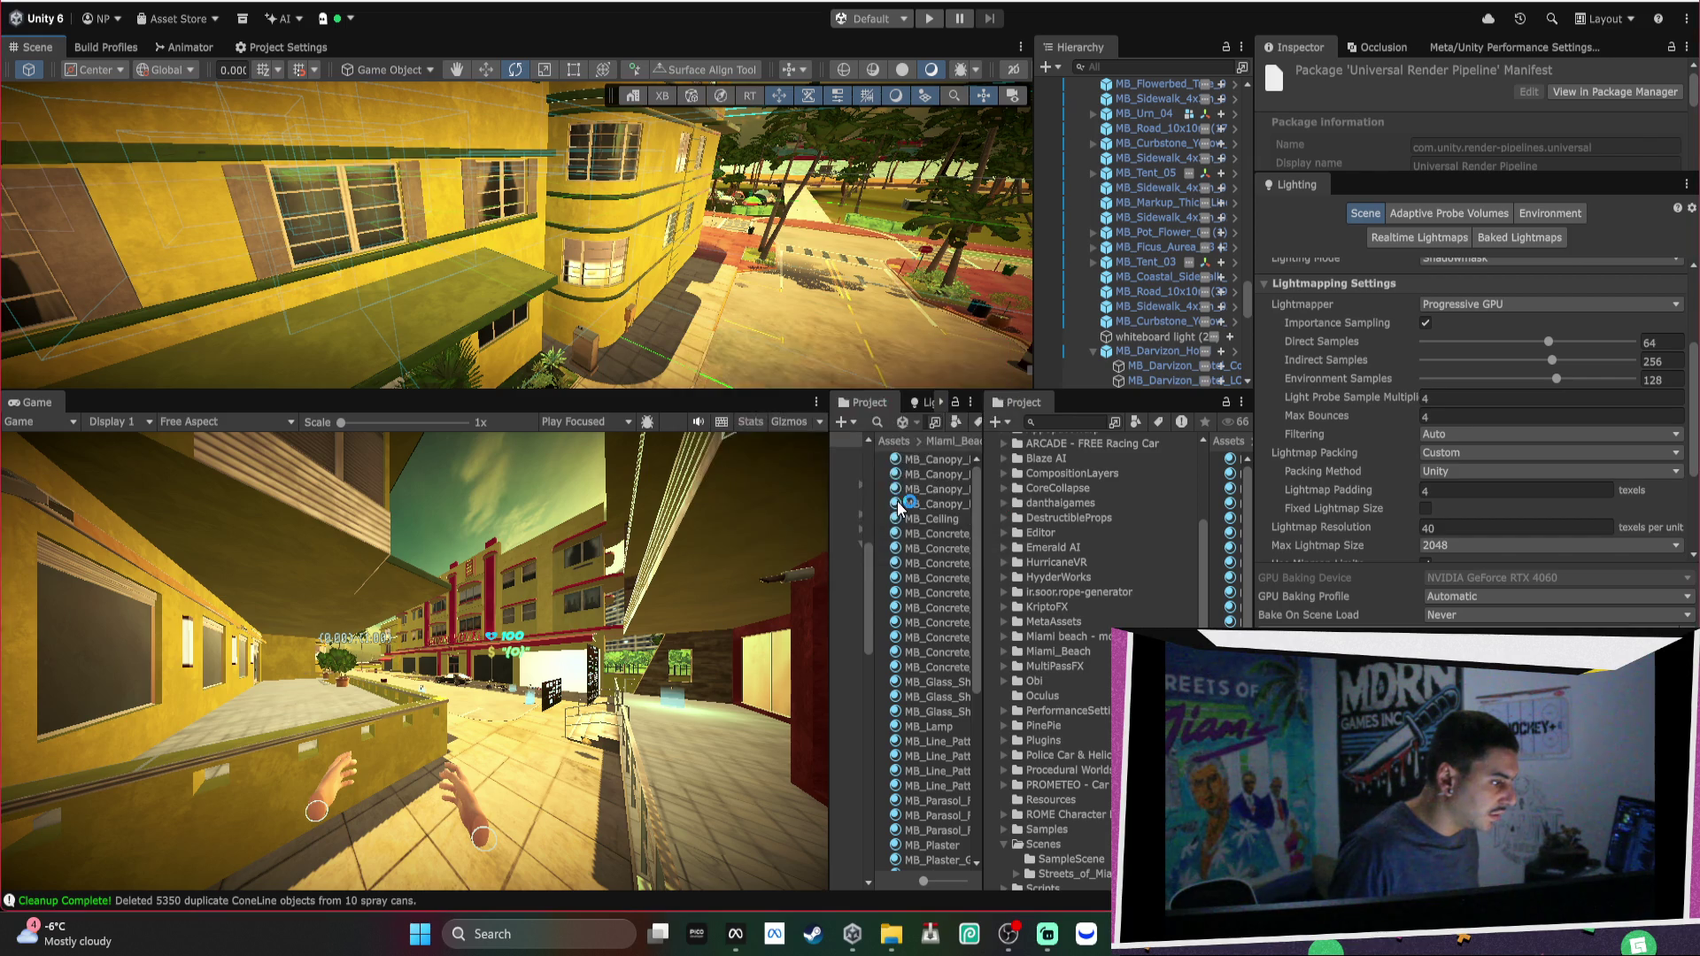
{"action": "left_click", "coordinate": [823, 492]}
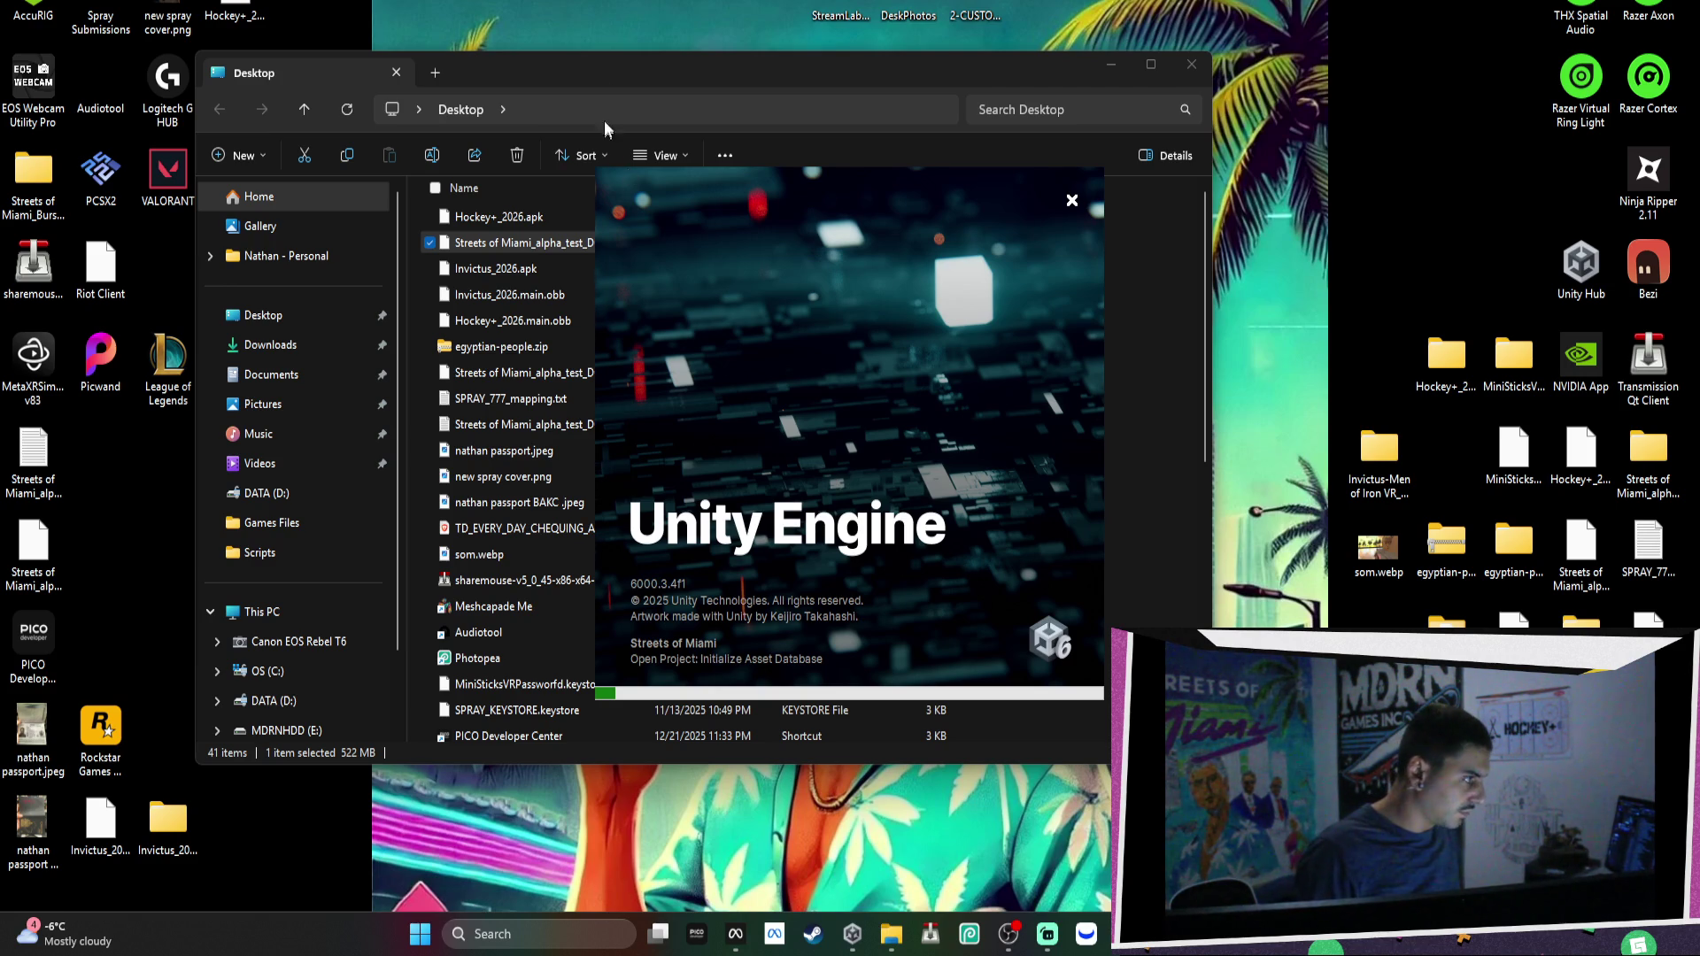
Close the Desktop folder window and shift the Unity loading splash up and left.
{"action": "left_click", "coordinate": [902, 129]}
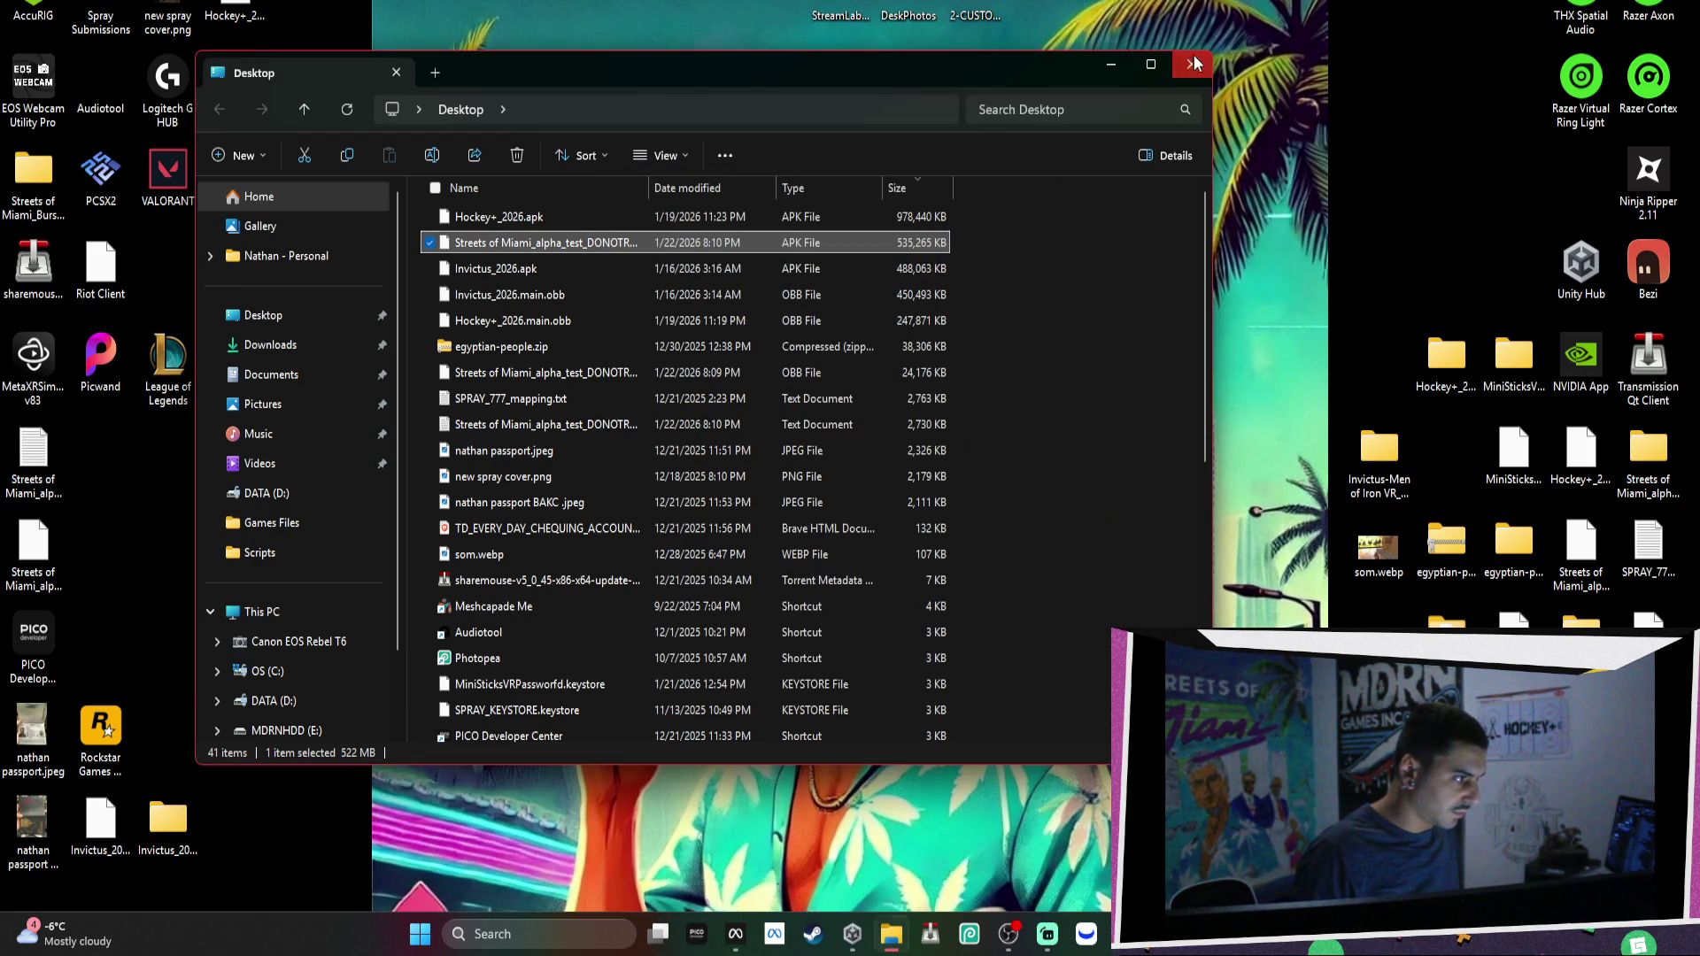
{"action": "left_click", "coordinate": [1192, 62]}
{"action": "left_click_drag", "start_coordinate": [892, 480], "coordinate": [836, 328]}
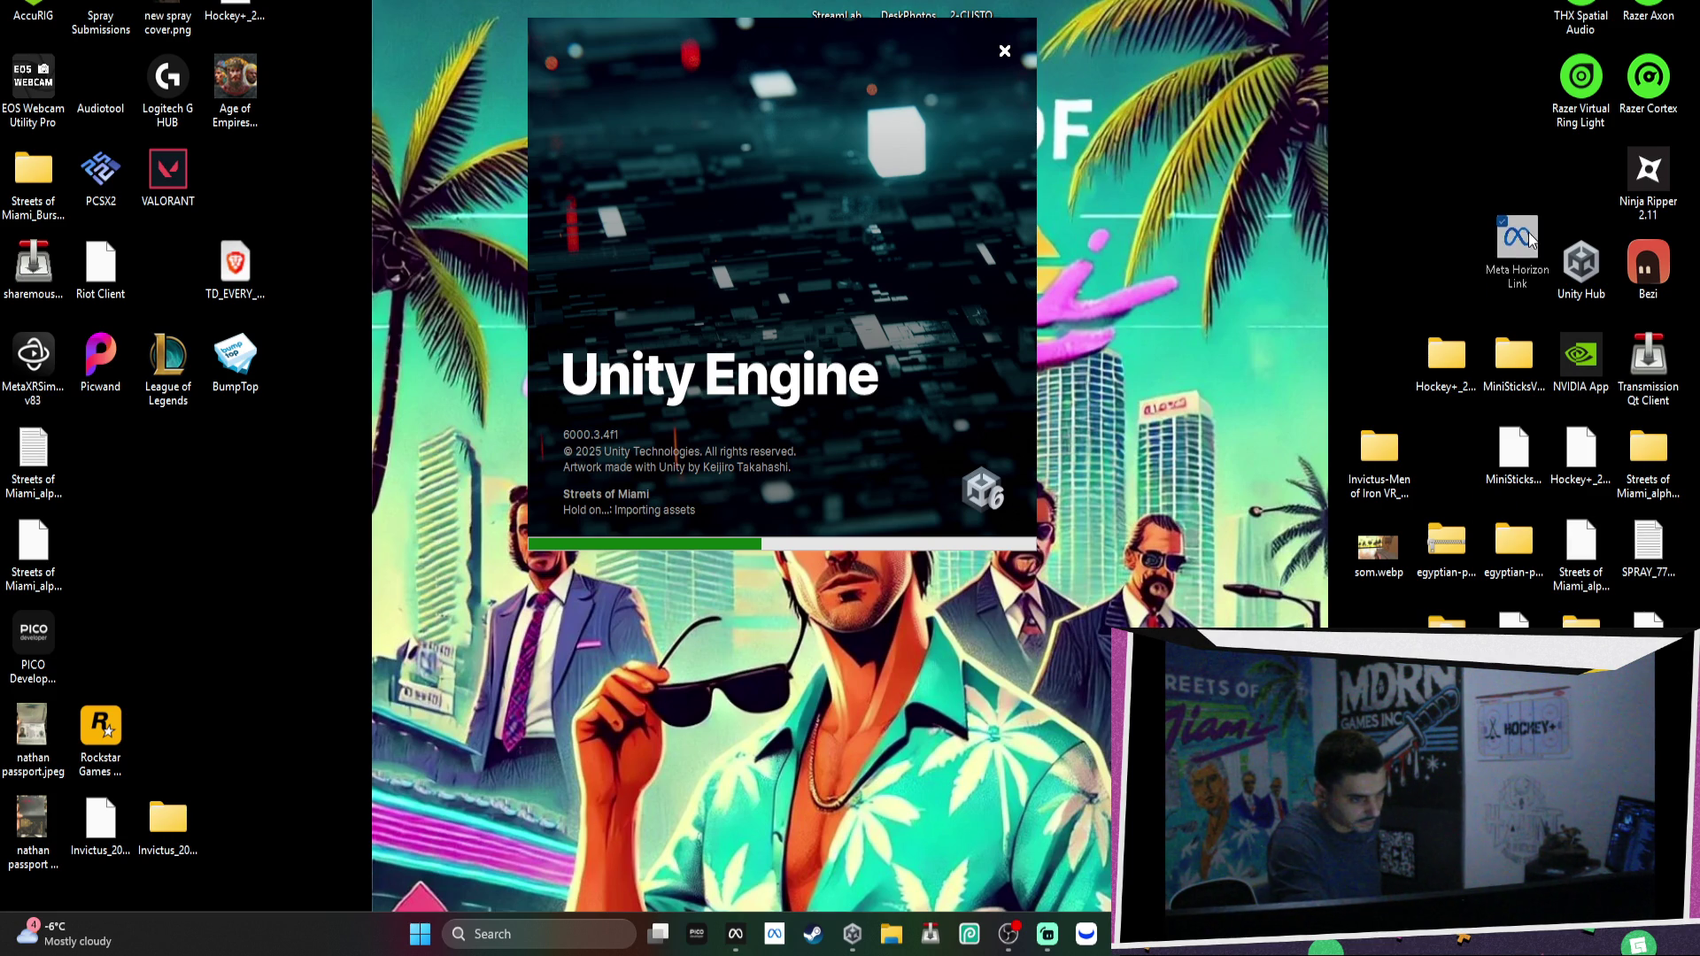
Shift the right-hand desktop icons, including the Hockey and MiniSticks folders, down one row.
{"action": "left_click_drag", "start_coordinate": [1392, 453], "coordinate": [1459, 454]}
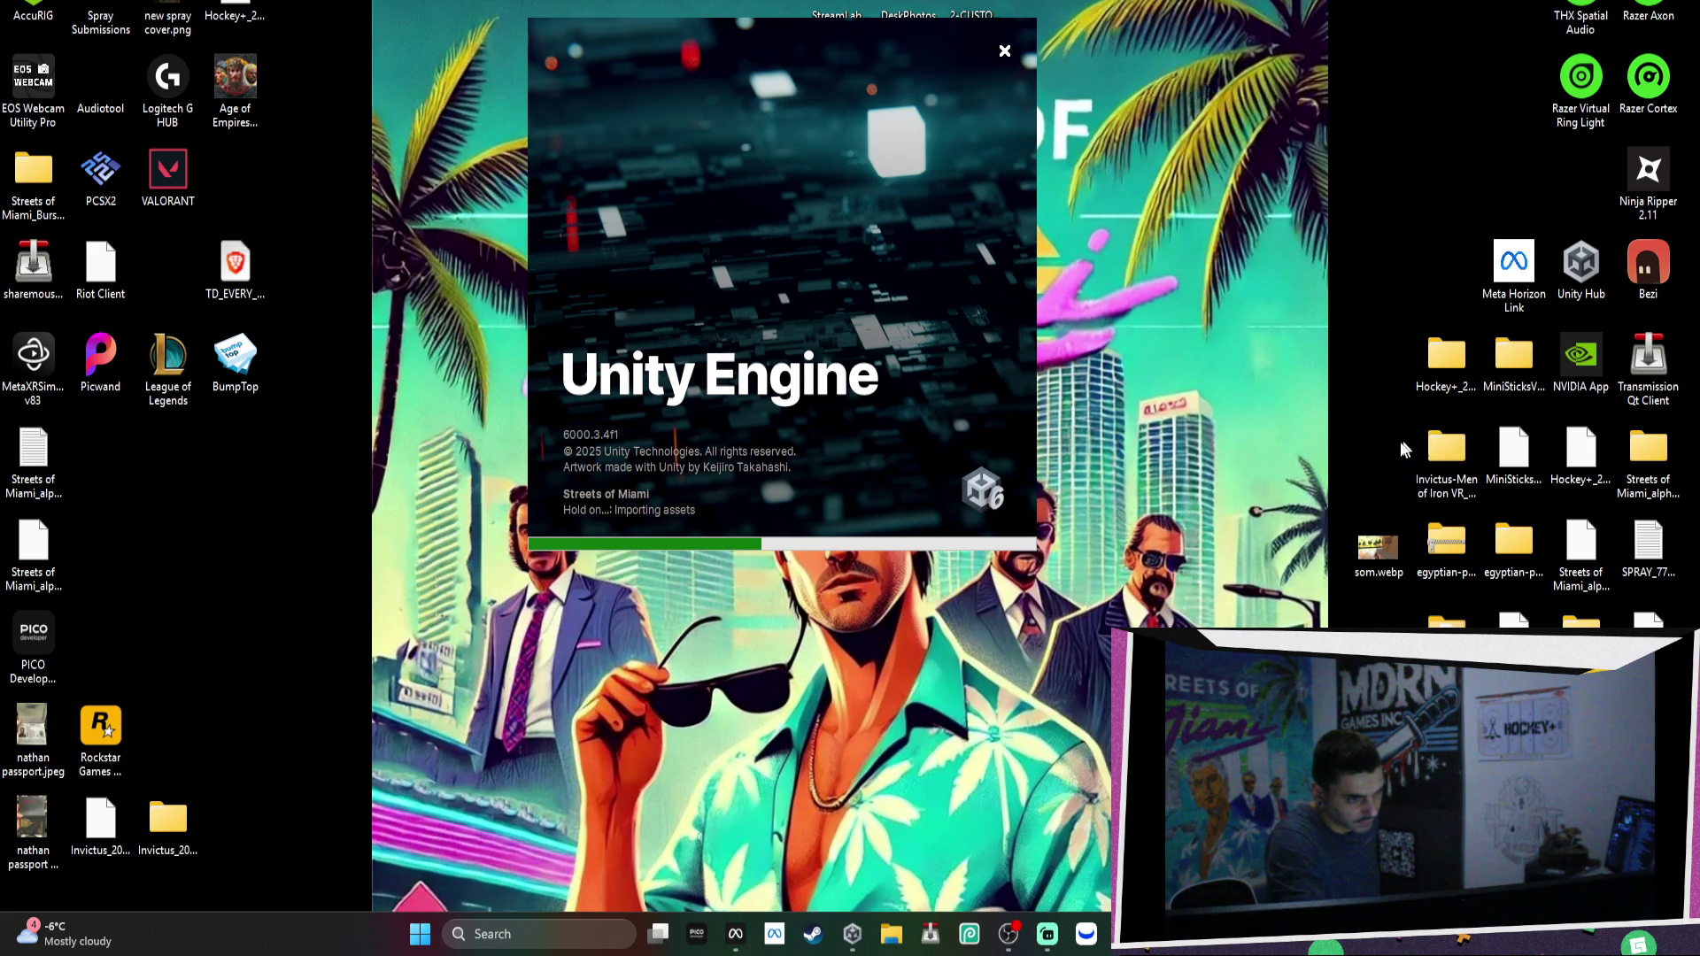
{"action": "left_click_drag", "start_coordinate": [1394, 433], "coordinate": [1665, 633]}
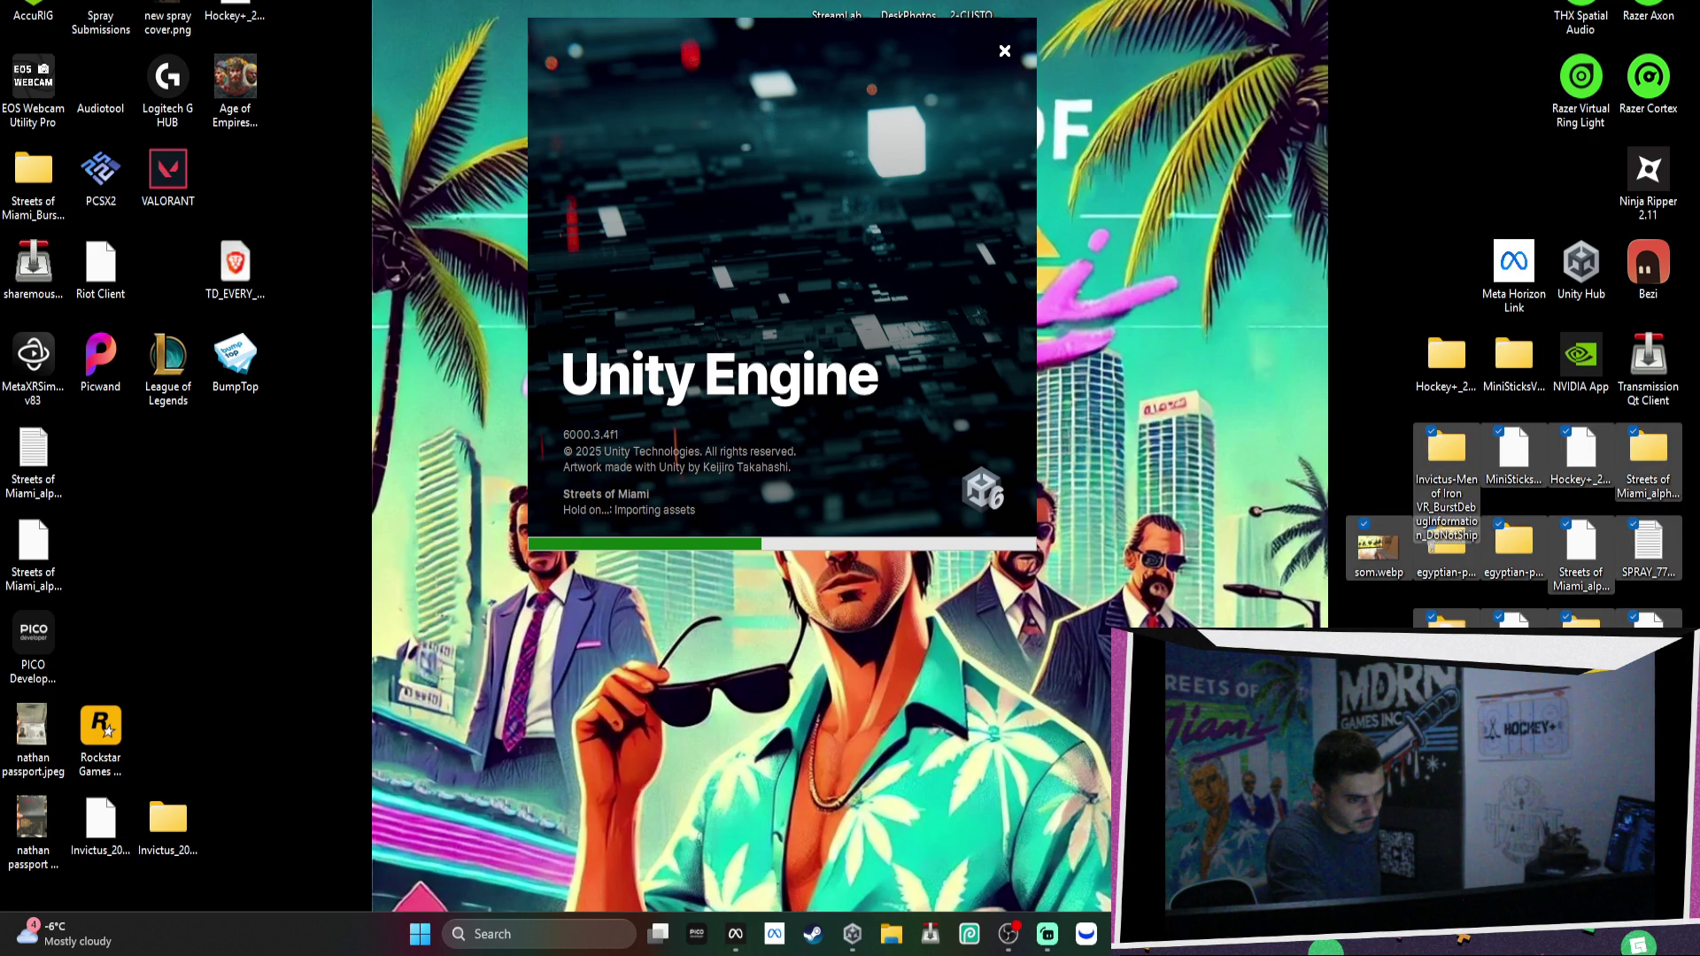
{"action": "left_click_drag", "start_coordinate": [1539, 454], "coordinate": [1539, 546]}
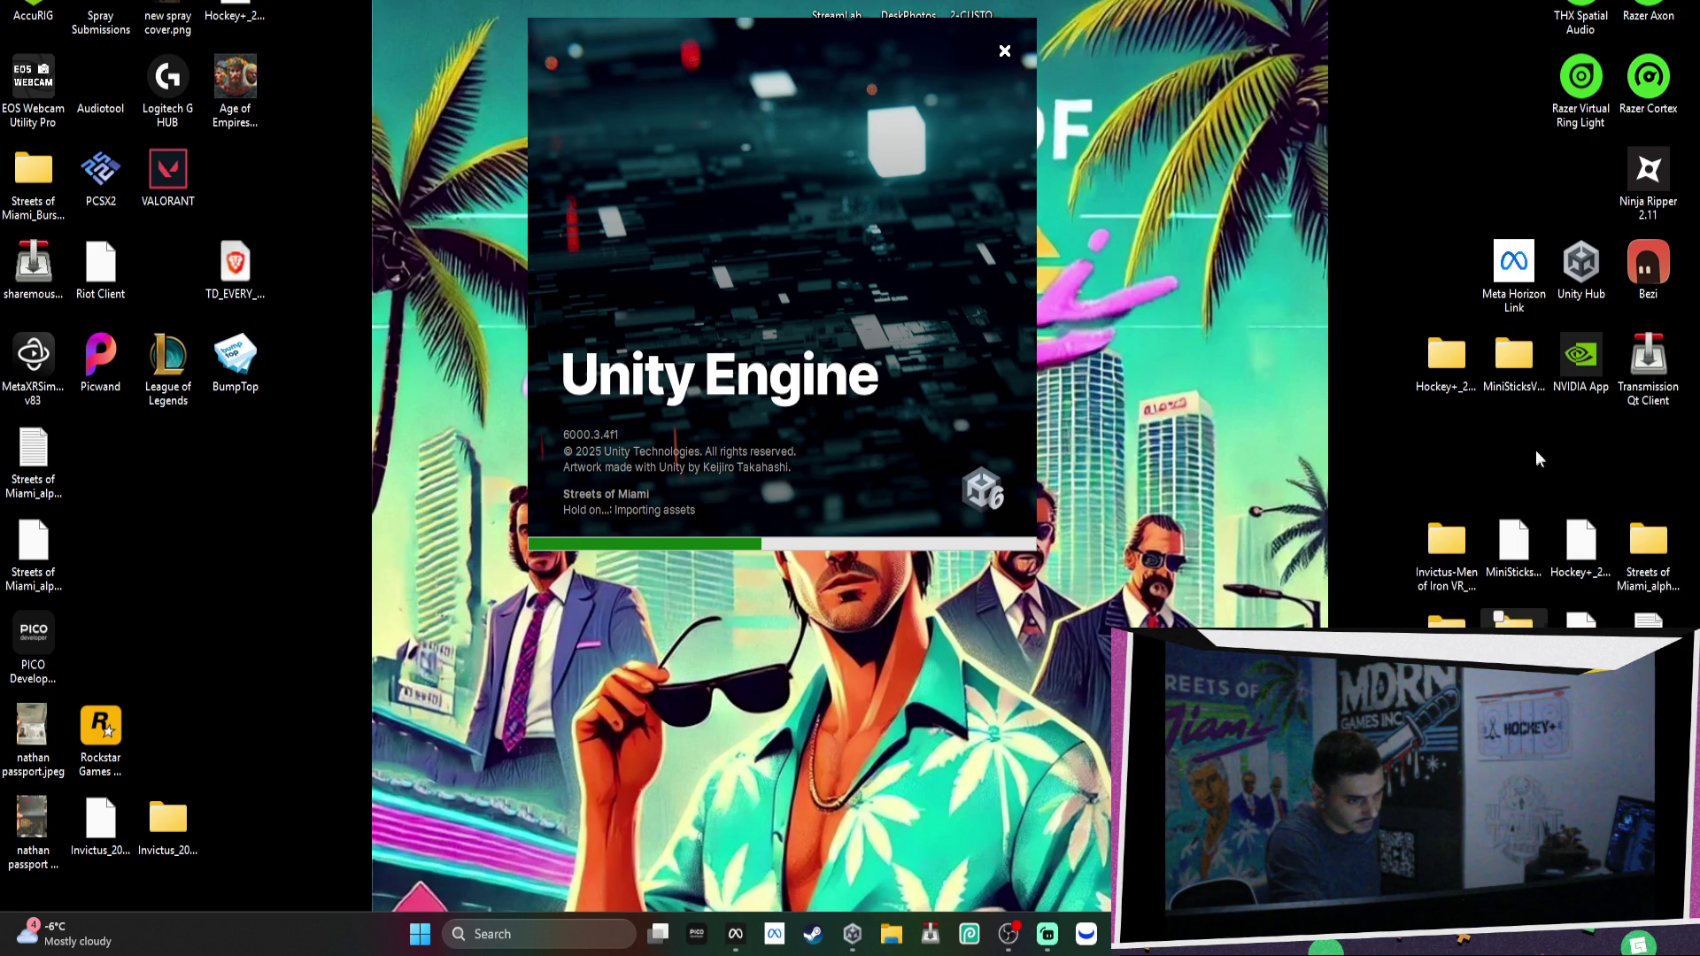
{"action": "left_click_drag", "start_coordinate": [1373, 393], "coordinate": [1545, 335]}
{"action": "left_click_drag", "start_coordinate": [1452, 359], "coordinate": [1586, 451]}
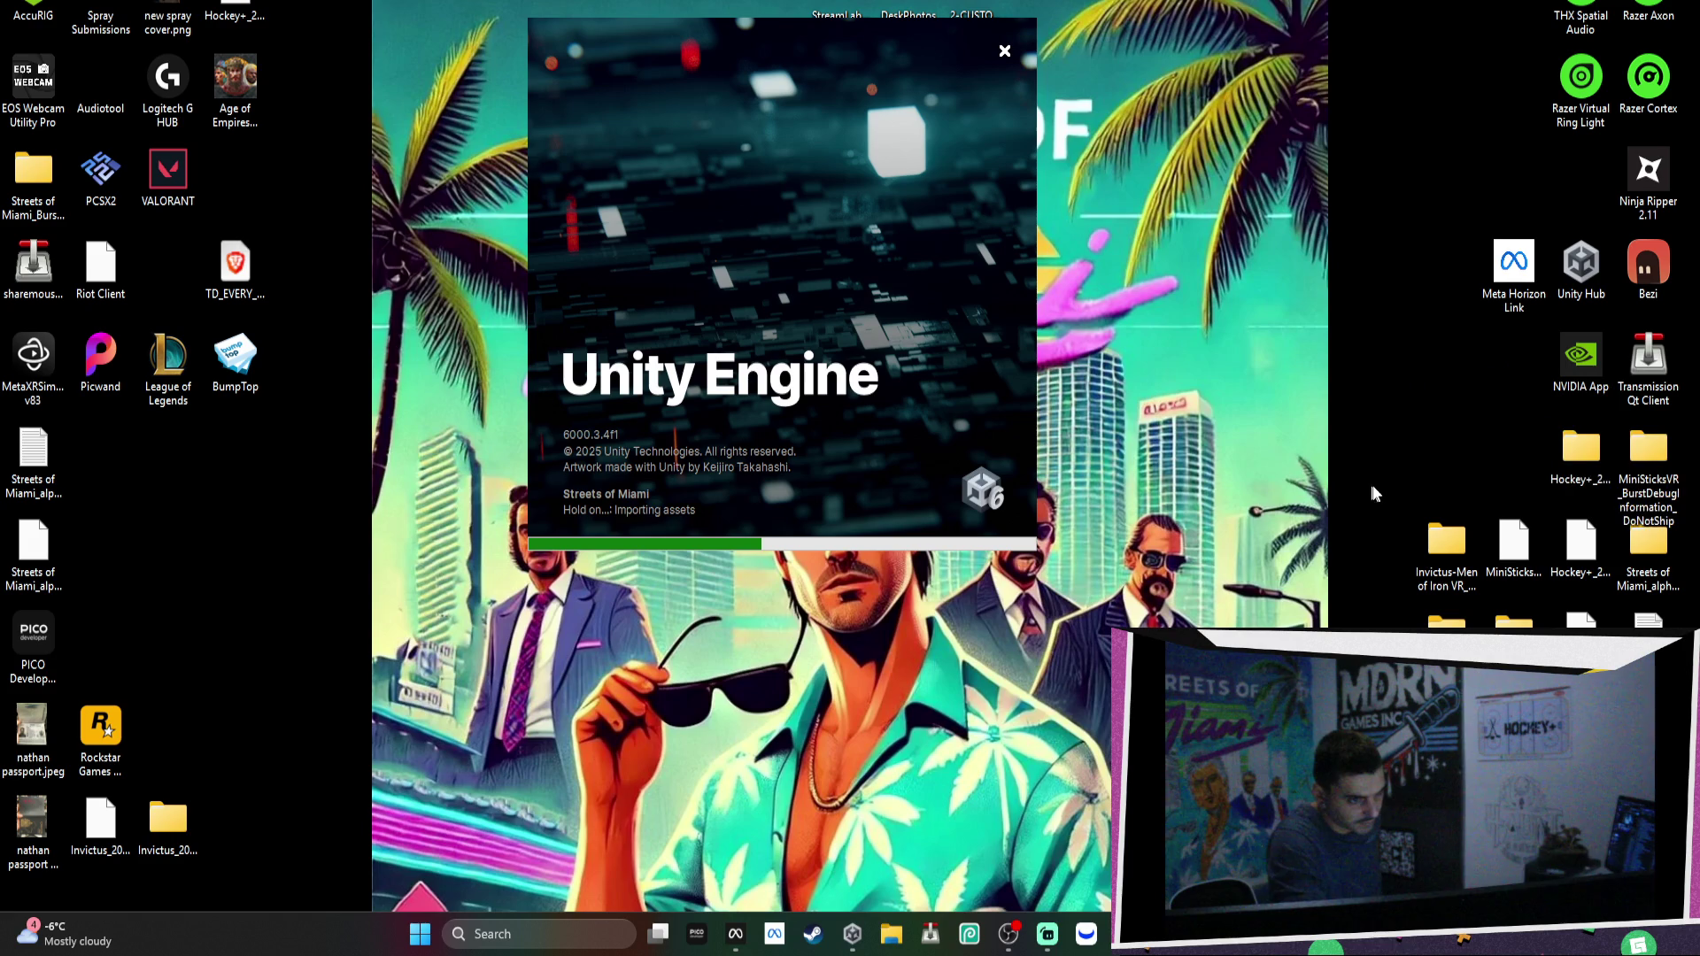
Place Meta Horizon Link beside Ninja Ripper and reposition the Unity loading window.
{"action": "left_click_drag", "start_coordinate": [1514, 266], "coordinate": [1581, 177]}
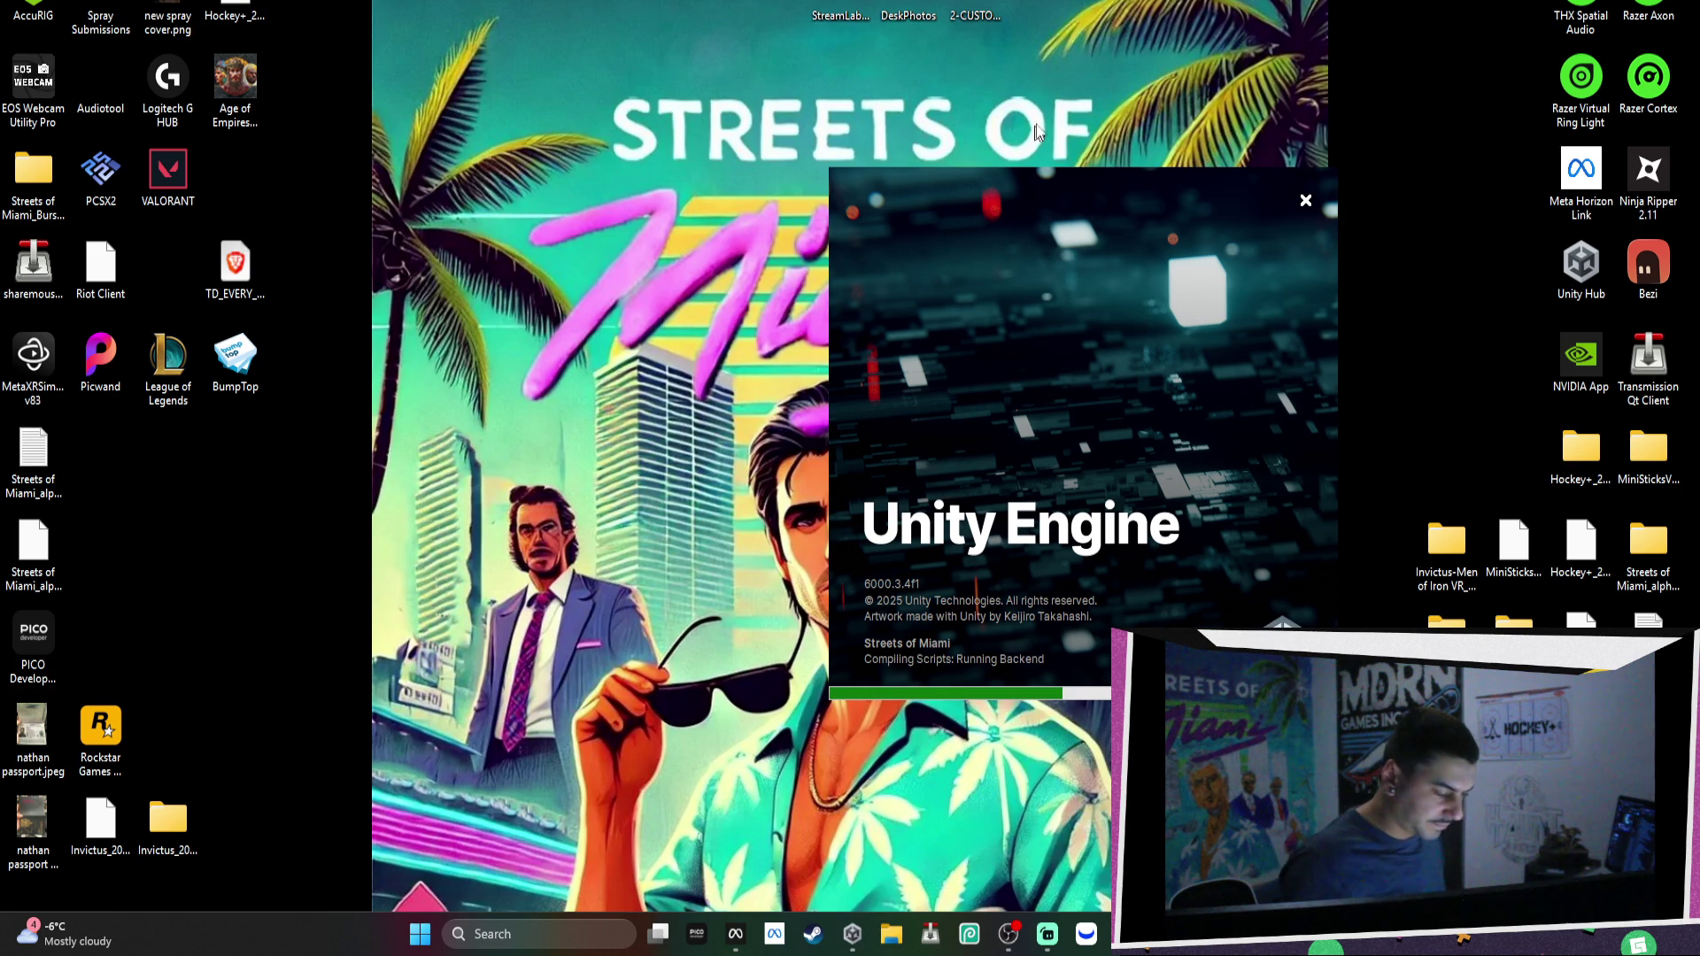
{"action": "mouse_move", "coordinate": [1289, 305]}
{"action": "left_mouse_down"}
{"action": "mouse_move", "coordinate": [1153, 270]}
{"action": "mouse_move", "coordinate": [1267, 243]}
{"action": "left_mouse_up"}
{"action": "mouse_move", "coordinate": [1105, 479]}
{"action": "left_mouse_down"}
{"action": "mouse_move", "coordinate": [1086, 502]}
{"action": "mouse_move", "coordinate": [1296, 332]}
{"action": "mouse_move", "coordinate": [1322, 333]}
{"action": "left_mouse_up"}
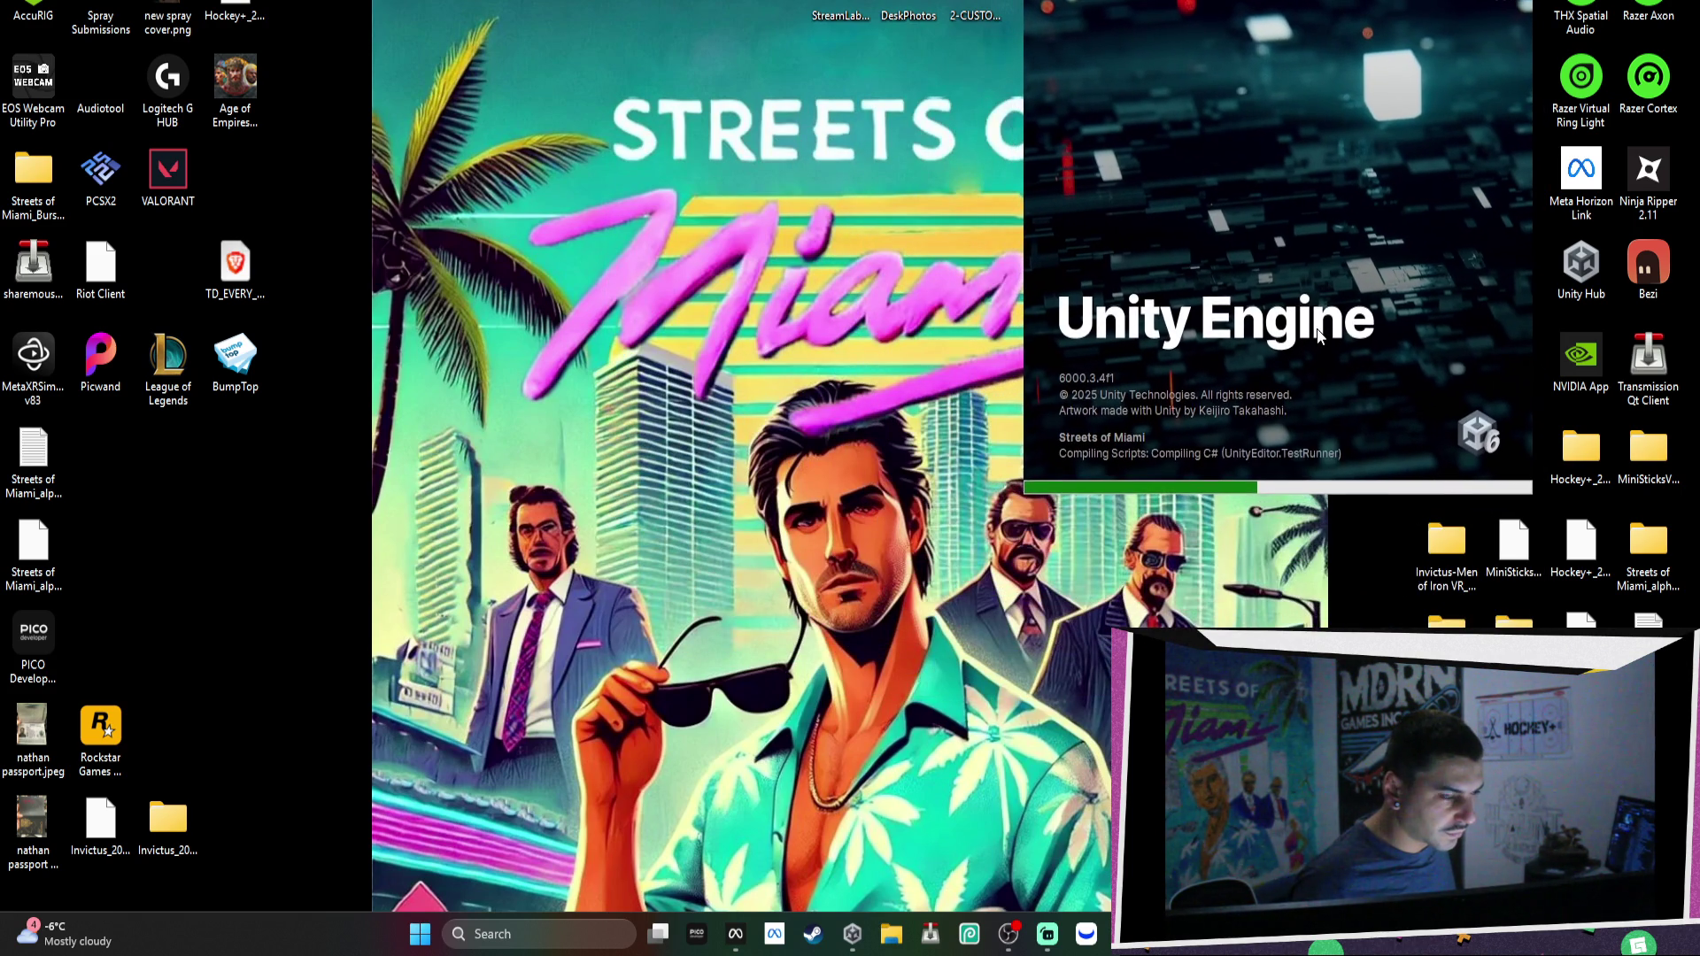